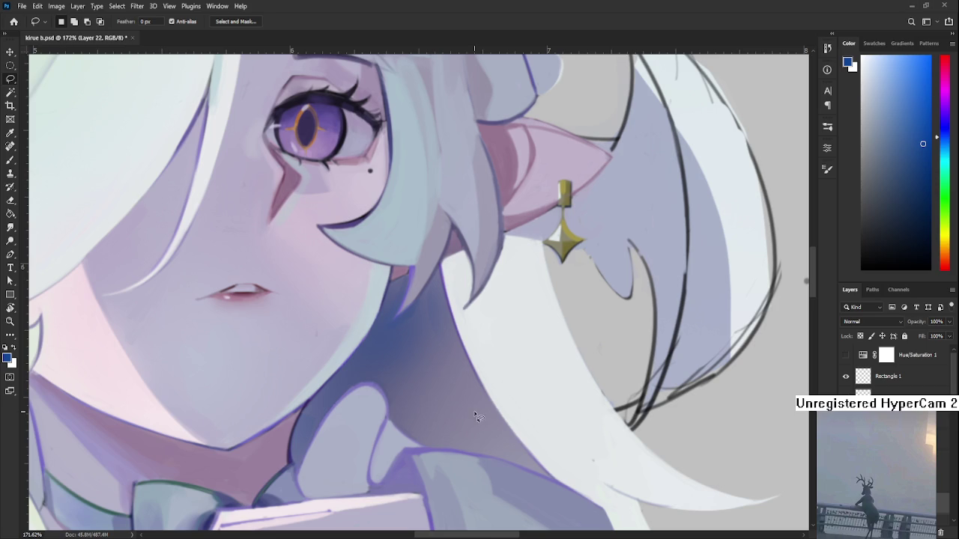
Pick the Smudge tool and shrink its brush to size 20
scroll(464, 402, "down", 3)
scroll(463, 401, "down", 3)
scroll(444, 382, "down", 2)
scroll(444, 382, "down", 2)
scroll(443, 382, "up", 3)
scroll(442, 384, "up", 3)
scroll(439, 397, "up", 2)
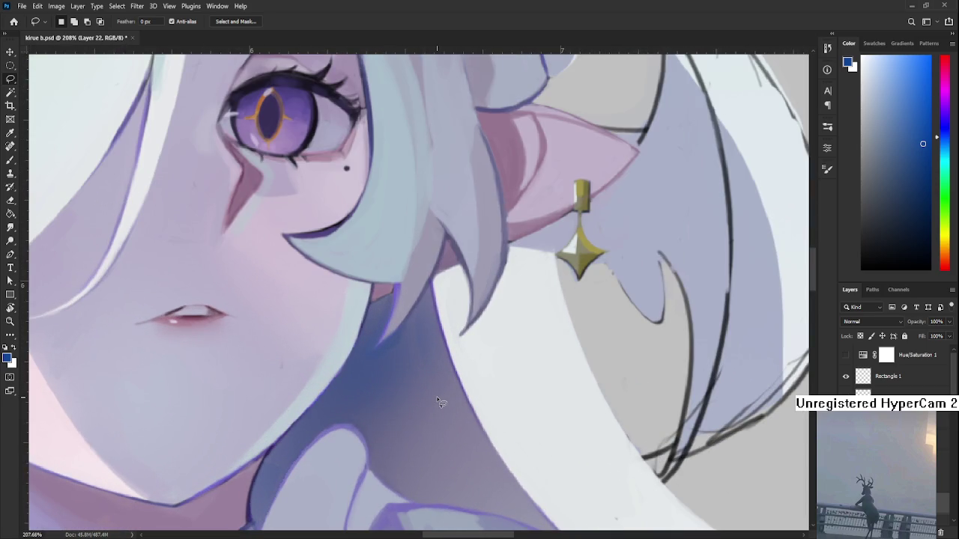
key("r")
key("bracketleft")
key("bracketleft")
key("bracketleft")
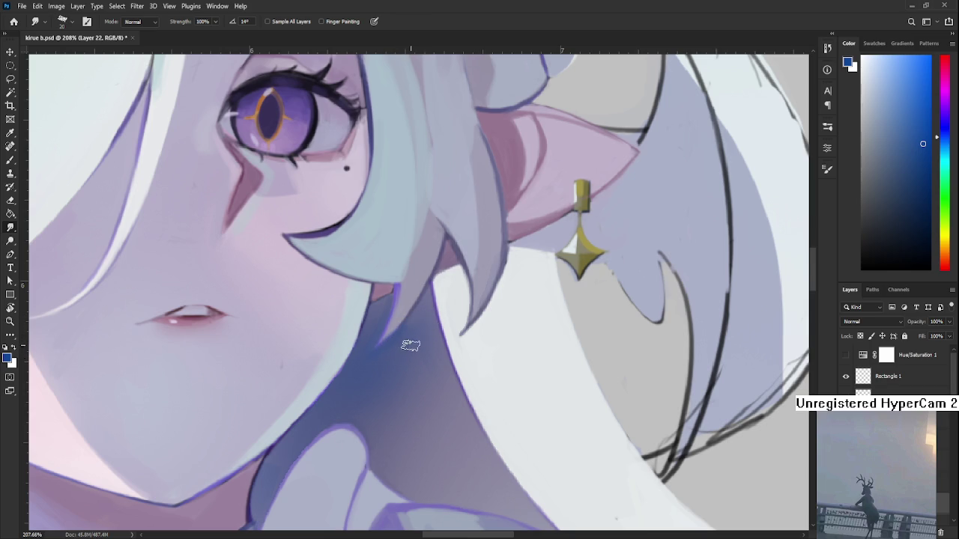
Switch from smudging to the Eraser tool
key("e")
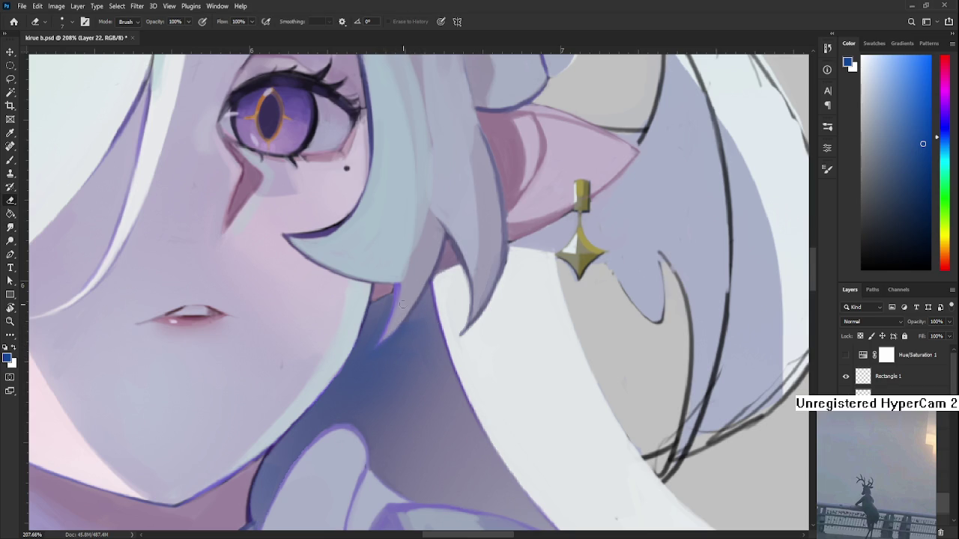
scroll(399, 314, "down", 3)
scroll(407, 323, "down", 2)
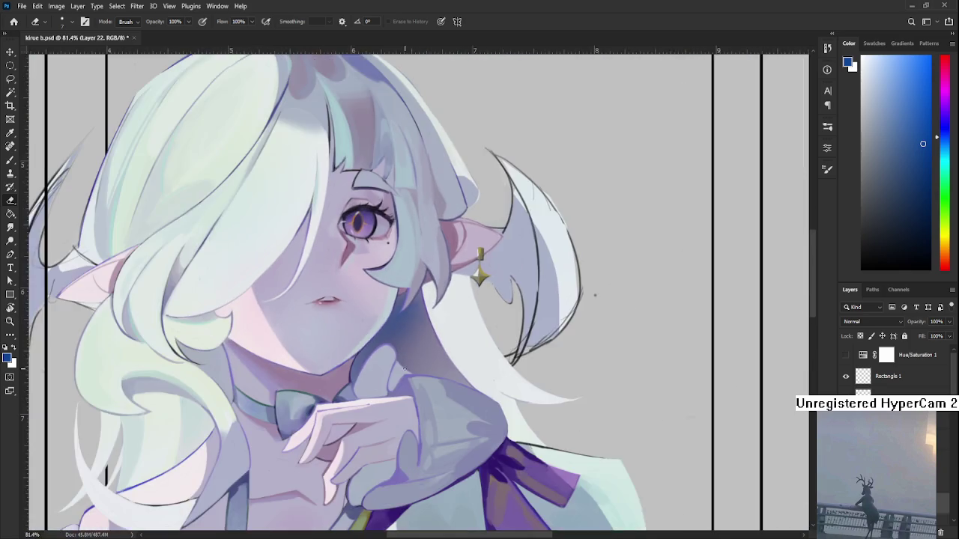
scroll(405, 368, "down", 1)
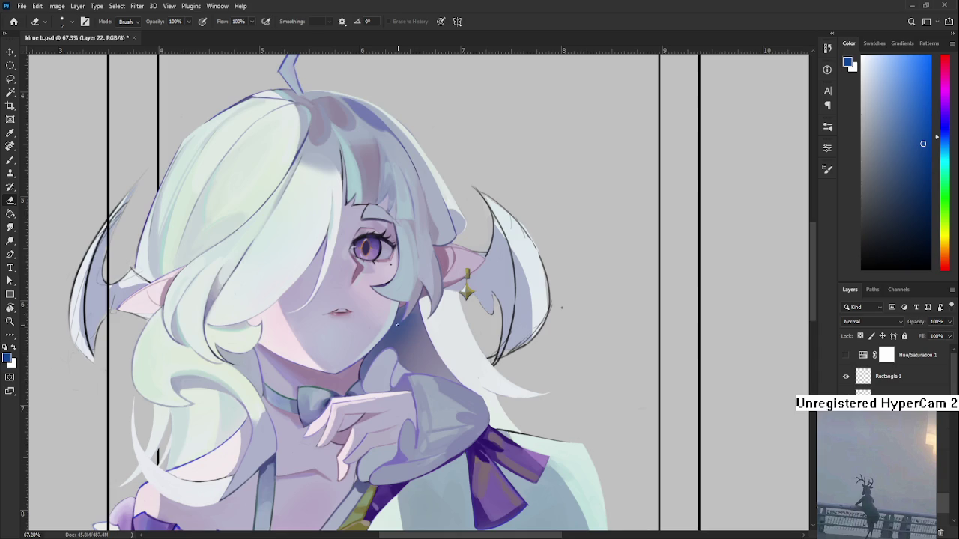
scroll(402, 349, "down", 2)
scroll(412, 322, "down", 2)
scroll(423, 300, "down", 2)
scroll(431, 280, "down", 1)
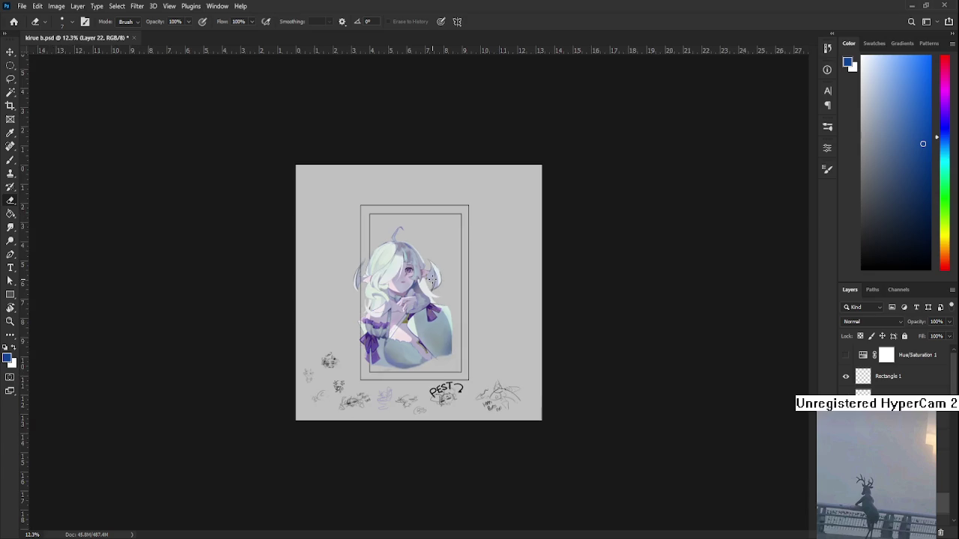
scroll(431, 279, "up", 2)
scroll(432, 279, "up", 2)
left_click_drag(410, 279, 458, 360)
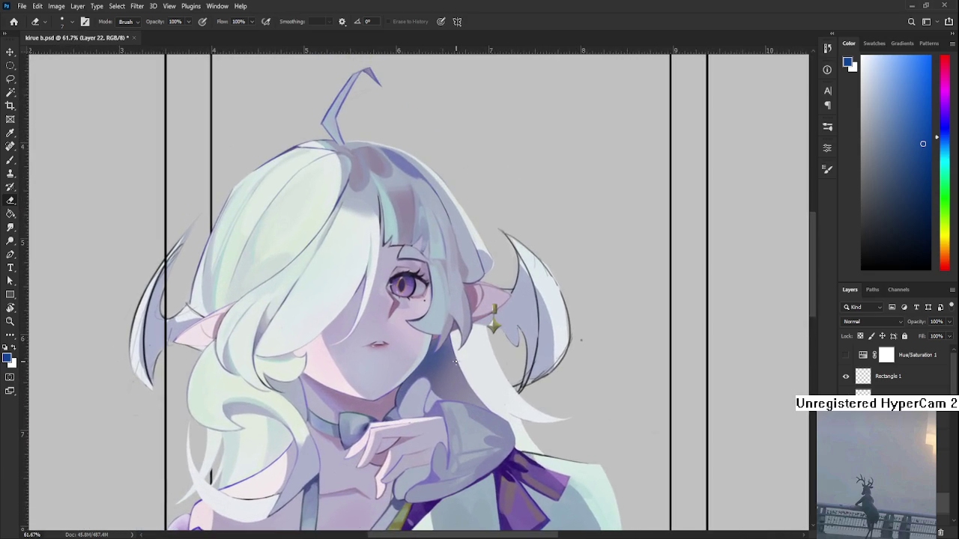
scroll(457, 361, "down", 1)
left_click(846, 355)
left_click(845, 356)
left_click(846, 357)
left_click(846, 356)
left_click(845, 356)
left_click(846, 357)
scroll(494, 376, "up", 2)
scroll(494, 376, "up", 2)
scroll(892, 367, "down", 1)
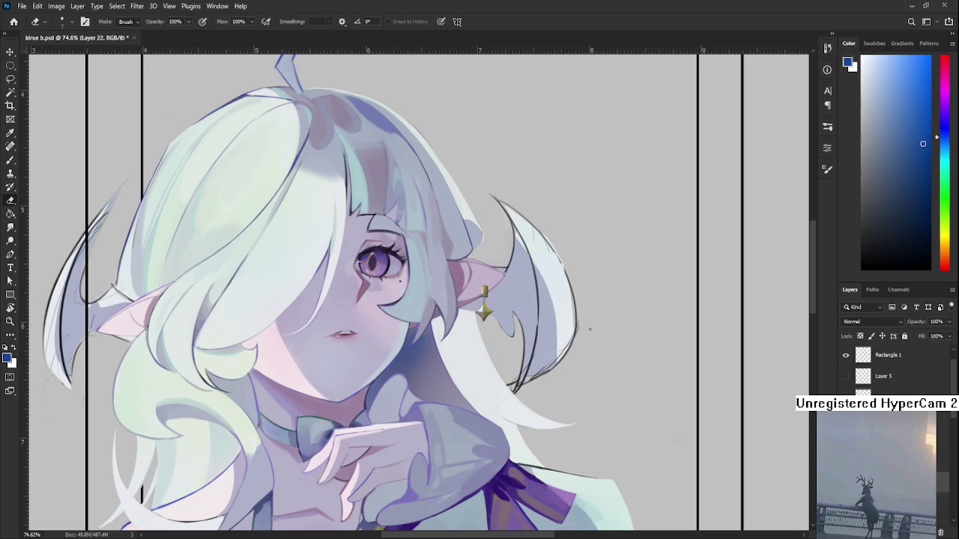
scroll(891, 367, "down", 2)
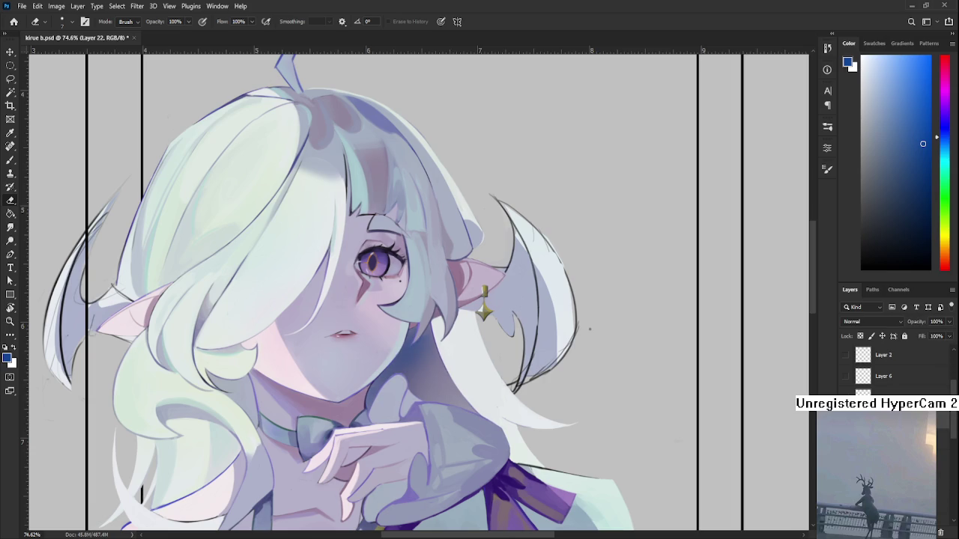
left_click_drag(369, 178, 398, 277)
Sample the pale cyan from the hair and shift it toward green in the Color panel
key("b")
left_click(416, 271, "alt")
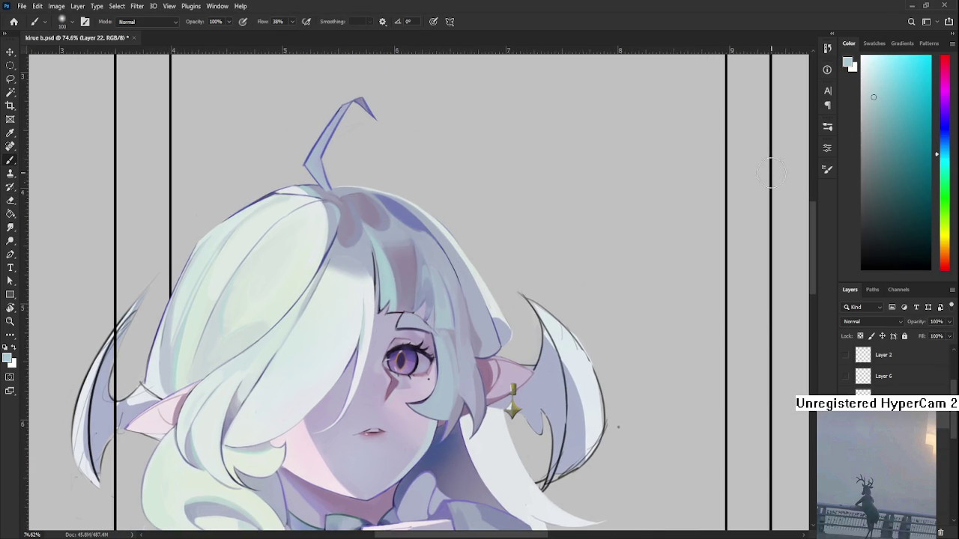
left_click(887, 95)
left_click_drag(943, 162, 942, 170)
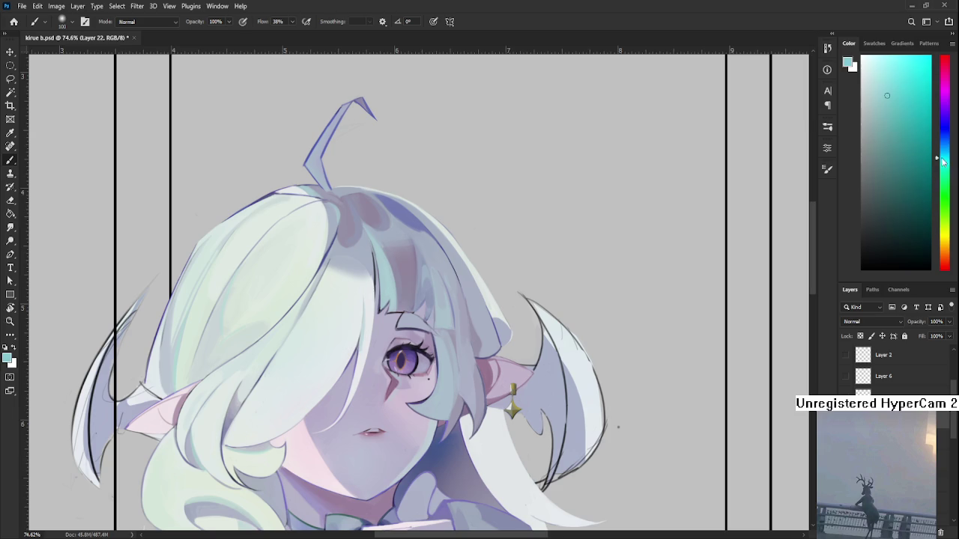
left_click(891, 89)
Enlarge the brush over the neck for soft shading, then switch to a larger Eraser
mouse_move(470, 515)
left_mouse_down()
mouse_move(458, 410)
mouse_move(419, 386)
left_mouse_up()
key("bracketright")
key("bracketright")
key("bracketright")
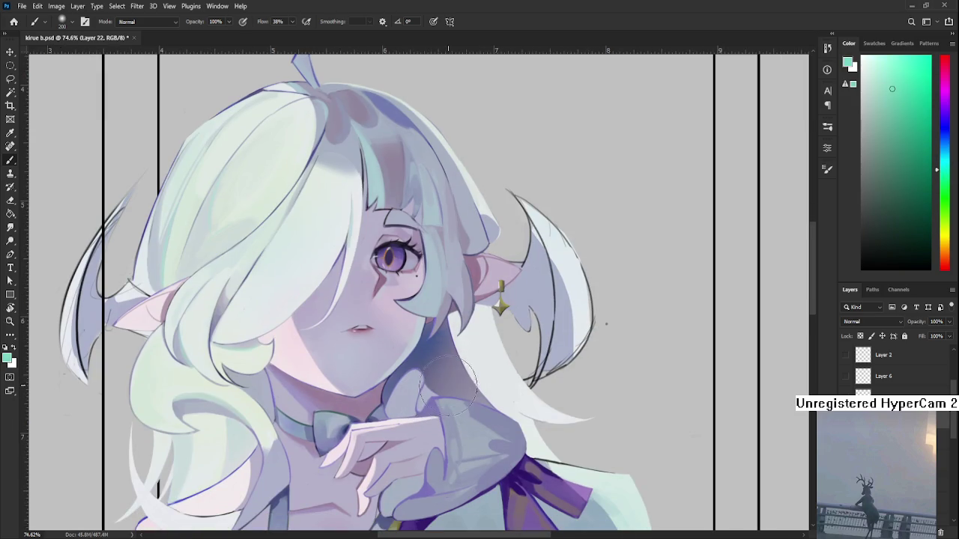
left_click_drag(481, 365, 433, 374)
key("e")
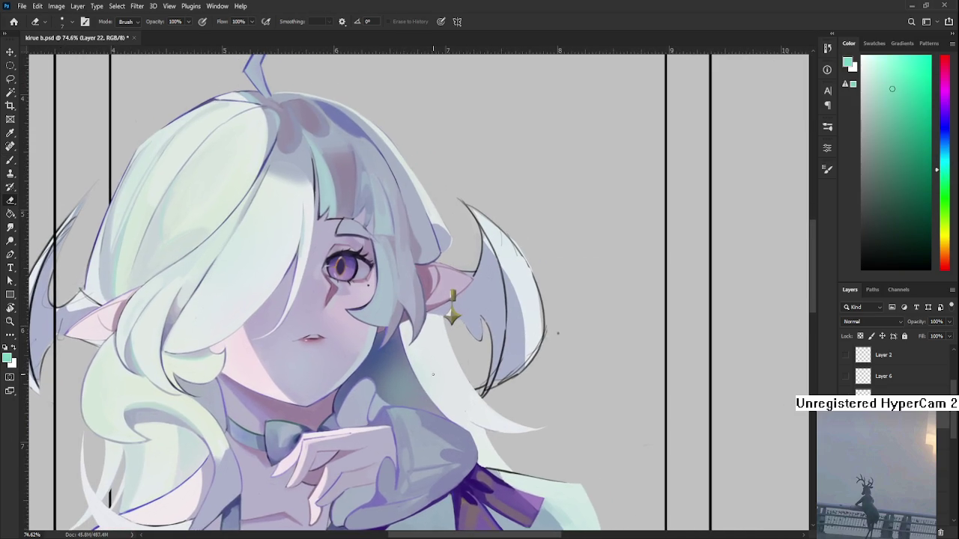
key("bracketright")
key("bracketright")
key("bracketright")
scroll(540, 419, "down", 5)
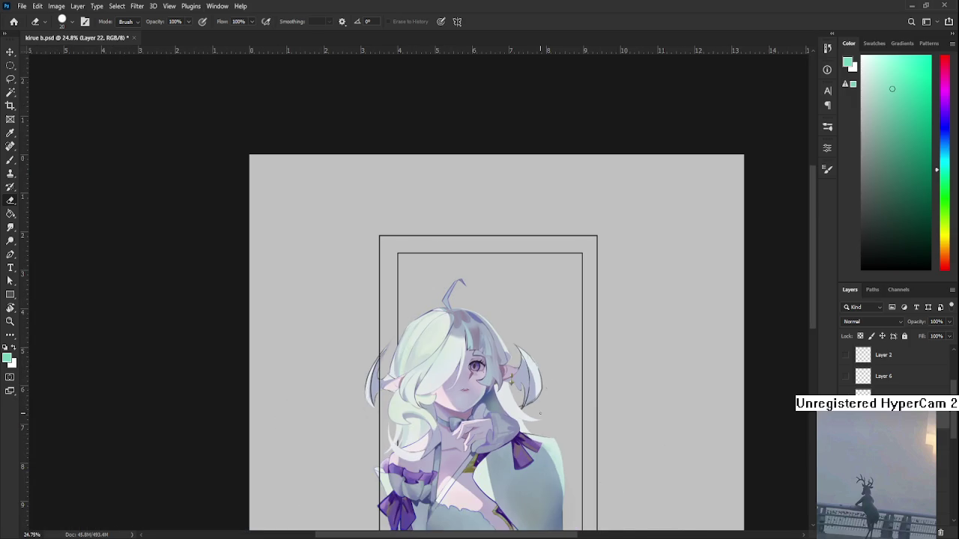
Toggle Hue/Saturation 1 to preview the artwork in greyscale, then turn it back off
scroll(877, 359, "up", 5)
left_click(846, 356)
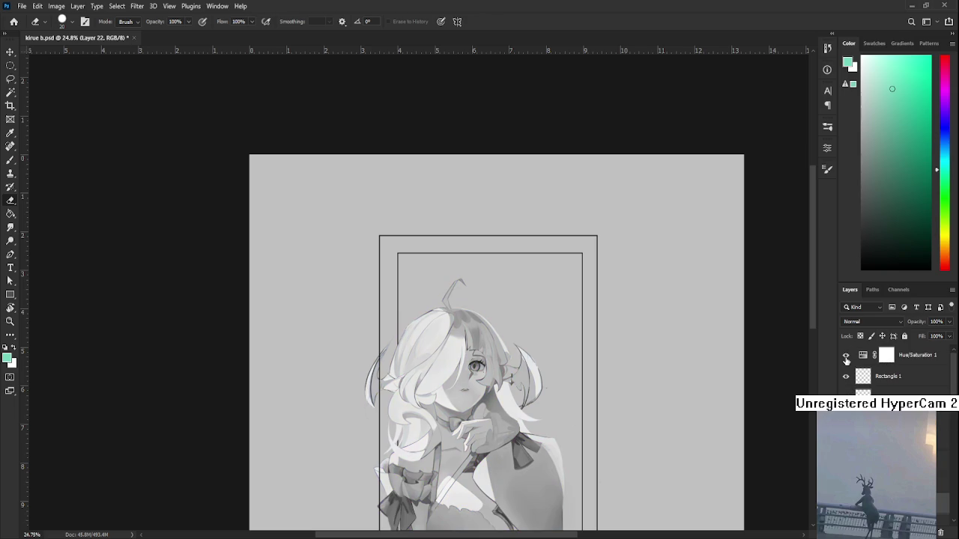
left_click(845, 357)
scroll(497, 424, "up", 2)
scroll(497, 424, "up", 2)
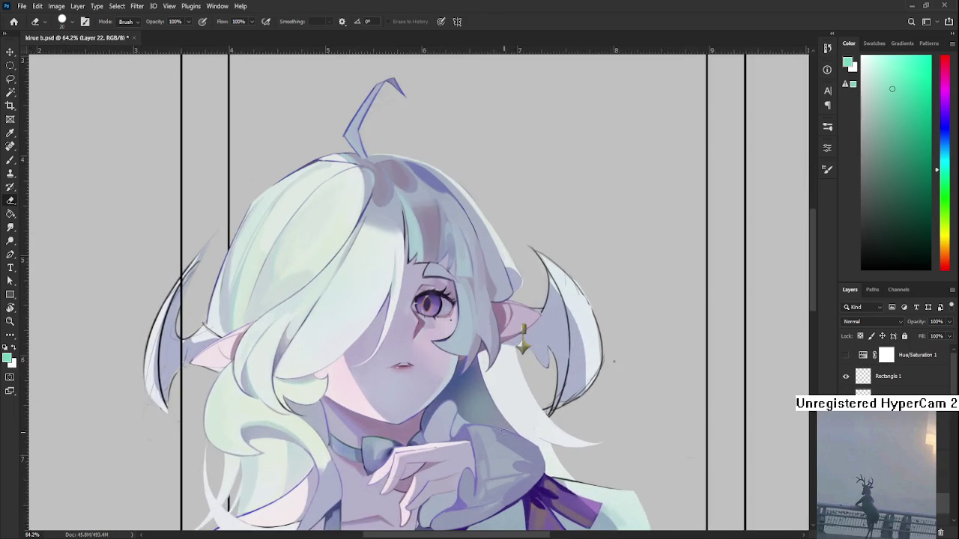
scroll(497, 424, "up", 3)
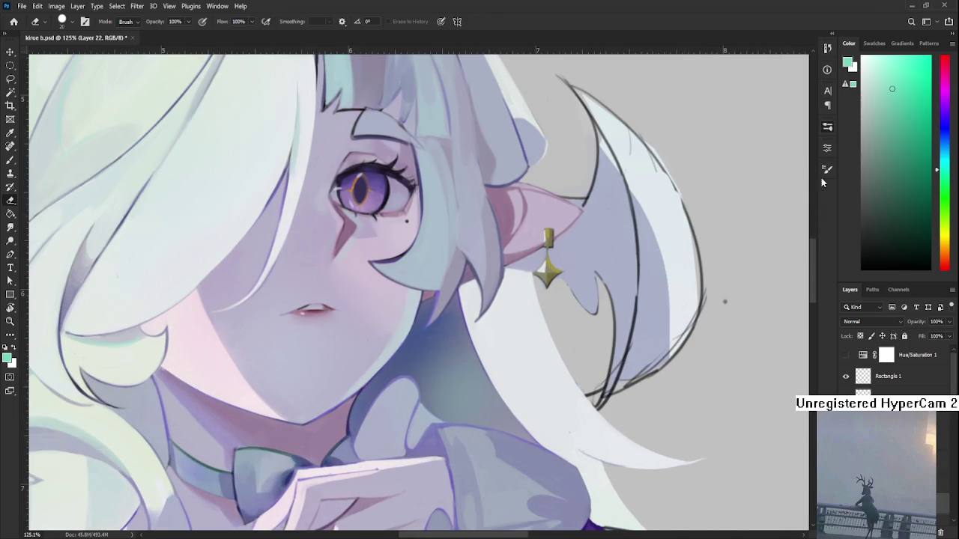
Erase the pale collar near the hand at 31% opacity, size 175, then restore full opacity
key("bracketright")
key("3")
key("1")
scroll(530, 386, "down", 2)
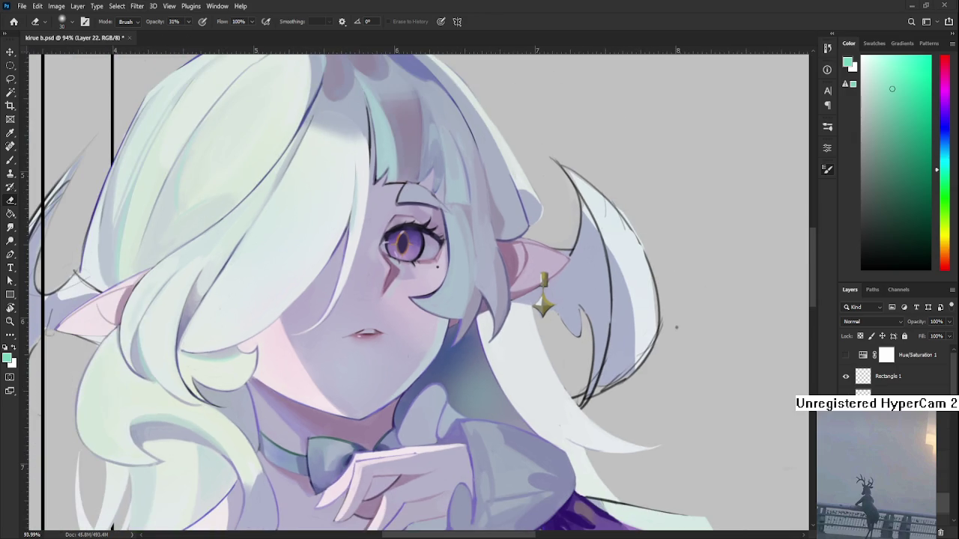
key("bracketright")
key("bracketright")
key("bracketright")
left_click_drag(475, 423, 561, 508)
scroll(518, 364, "down", 4)
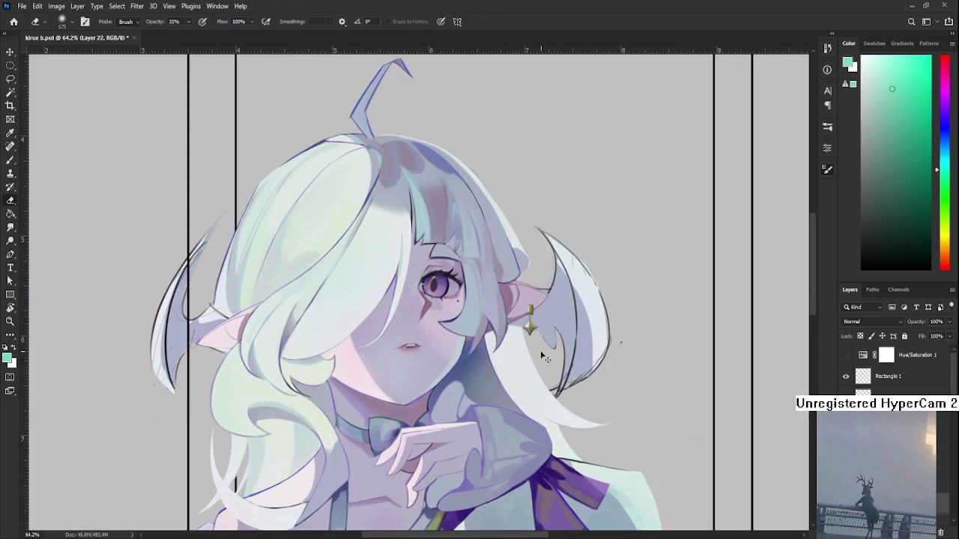
scroll(524, 356, "up", 3)
scroll(540, 341, "up", 1)
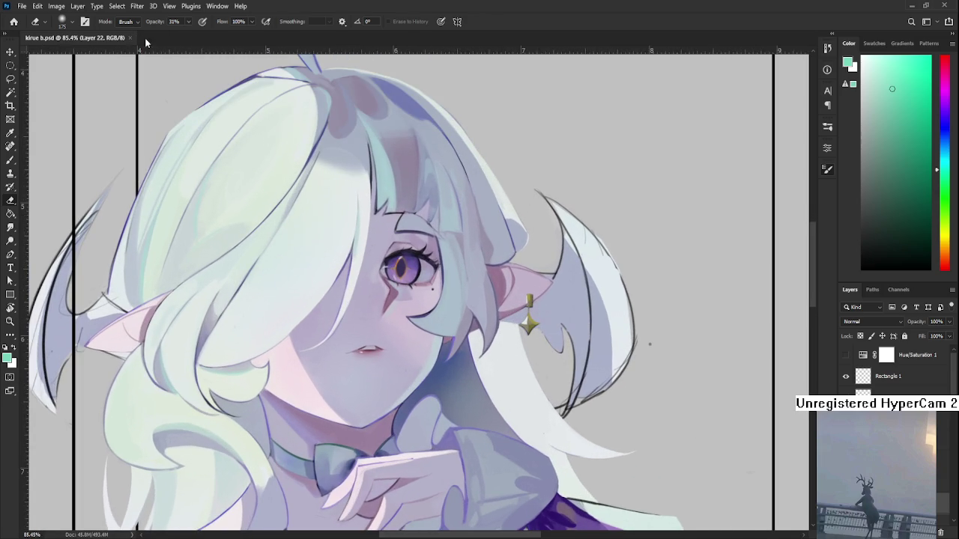
key("0")
key("b")
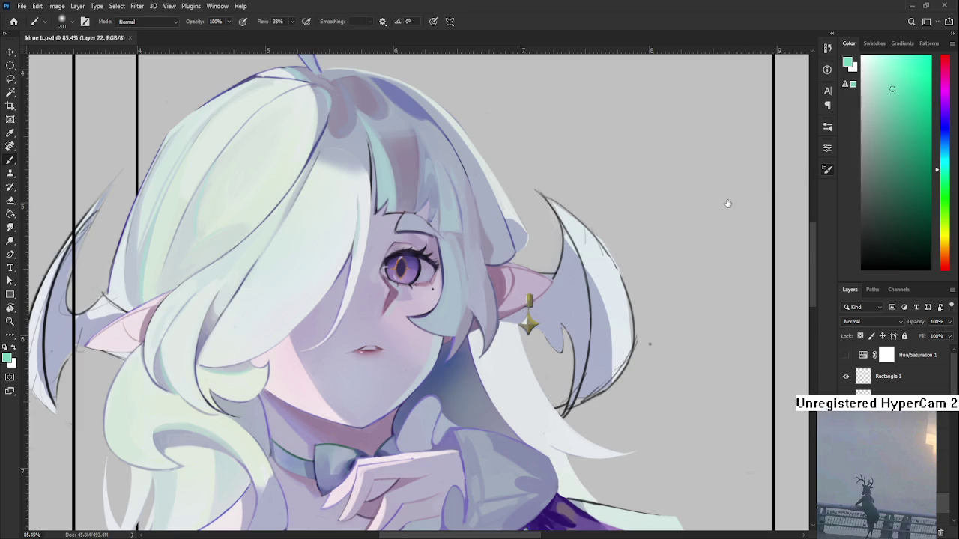
Shrink the painting brush to size 25 and zoom around the figure
key("period")
scroll(600, 335, "down", 5)
scroll(599, 335, "up", 2)
scroll(544, 346, "up", 2)
scroll(544, 345, "down", 1)
scroll(532, 347, "down", 2)
scroll(591, 292, "up", 2)
scroll(585, 312, "up", 1)
scroll(585, 312, "up", 2)
scroll(585, 313, "up", 1)
scroll(588, 308, "down", 3)
scroll(591, 306, "down", 3)
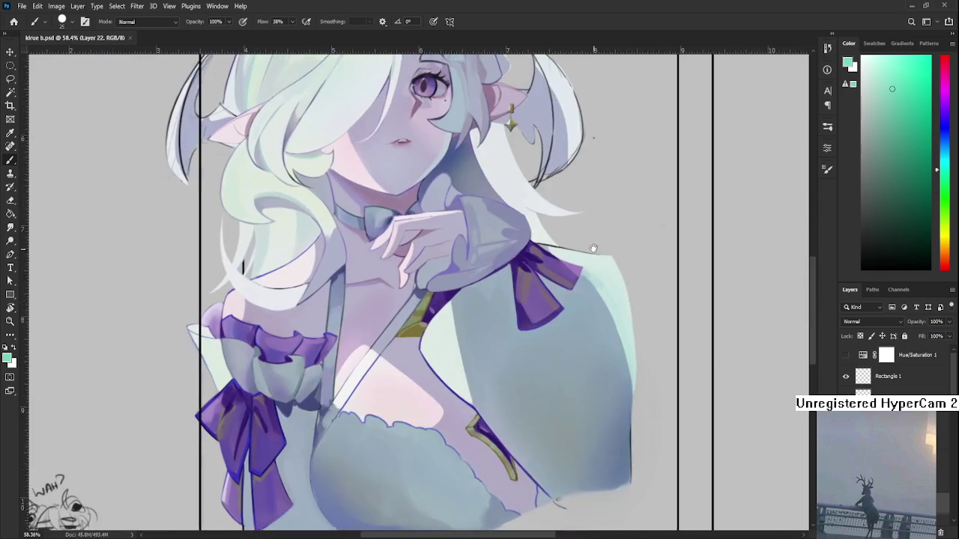
Review the lower body, then reframe the face and right-side hair at 125% zoom
left_click_drag(499, 267, 571, 318)
scroll(571, 319, "down", 2)
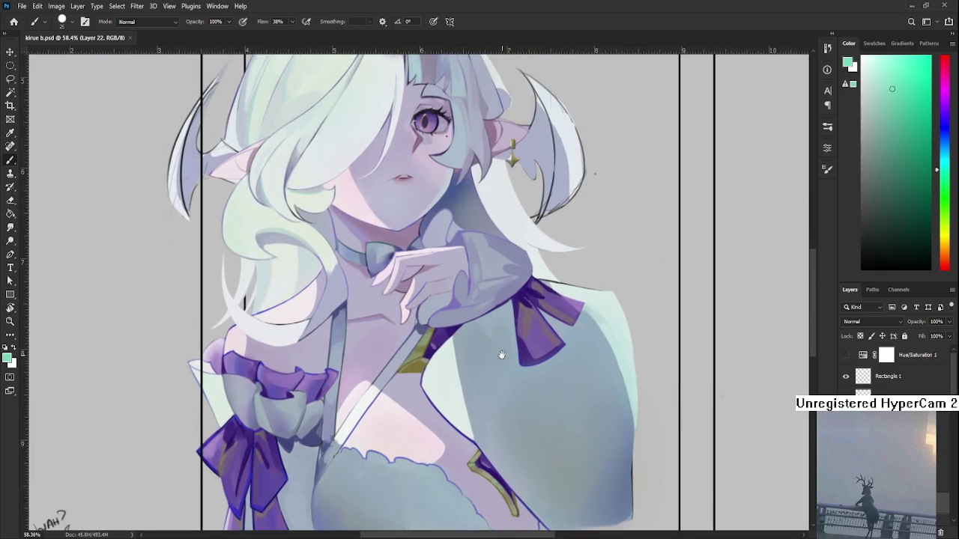
scroll(562, 360, "up", 2)
scroll(555, 397, "up", 1)
scroll(548, 433, "up", 1)
mouse_move(548, 433)
left_mouse_down()
mouse_move(523, 251)
mouse_move(571, 250)
mouse_move(560, 317)
left_mouse_up()
left_click(519, 201)
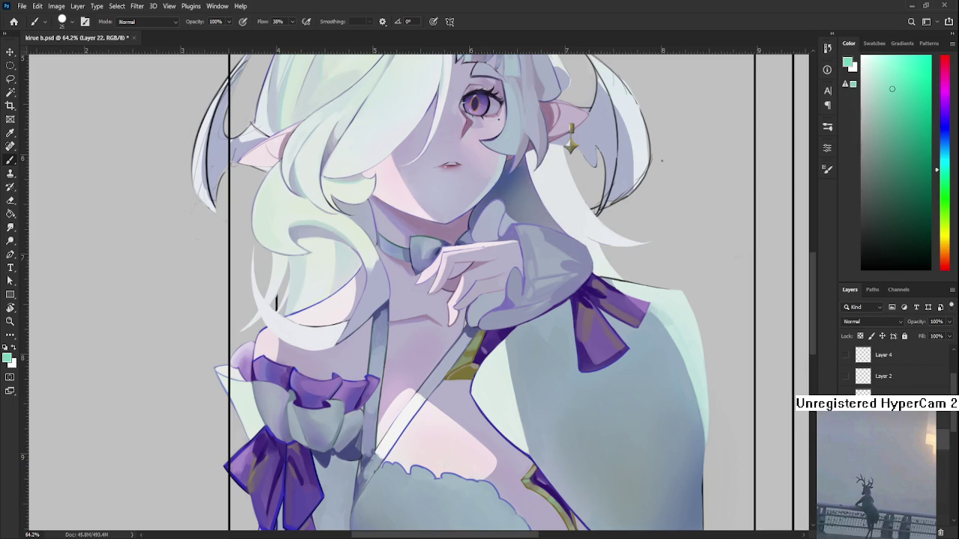
scroll(533, 109, "up", 5)
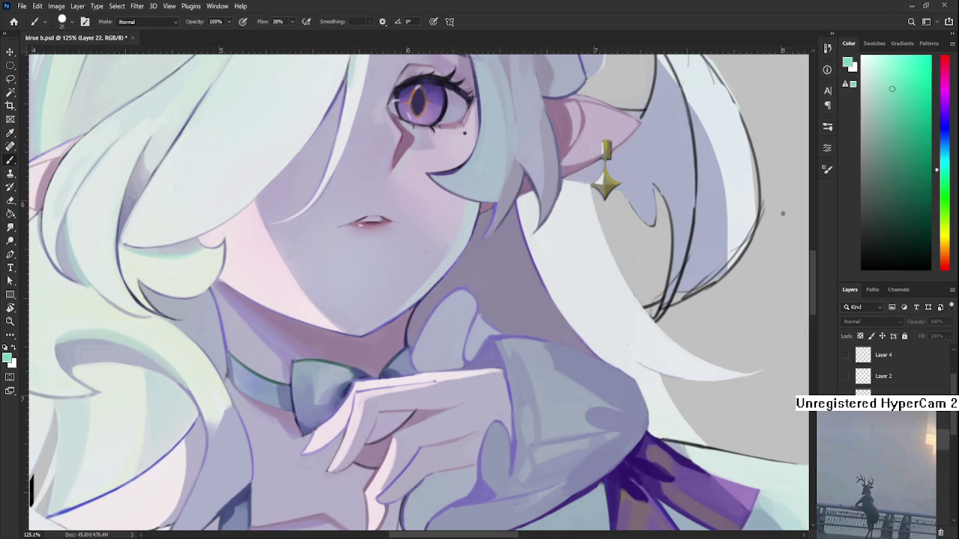
left_click_drag(672, 373, 613, 353)
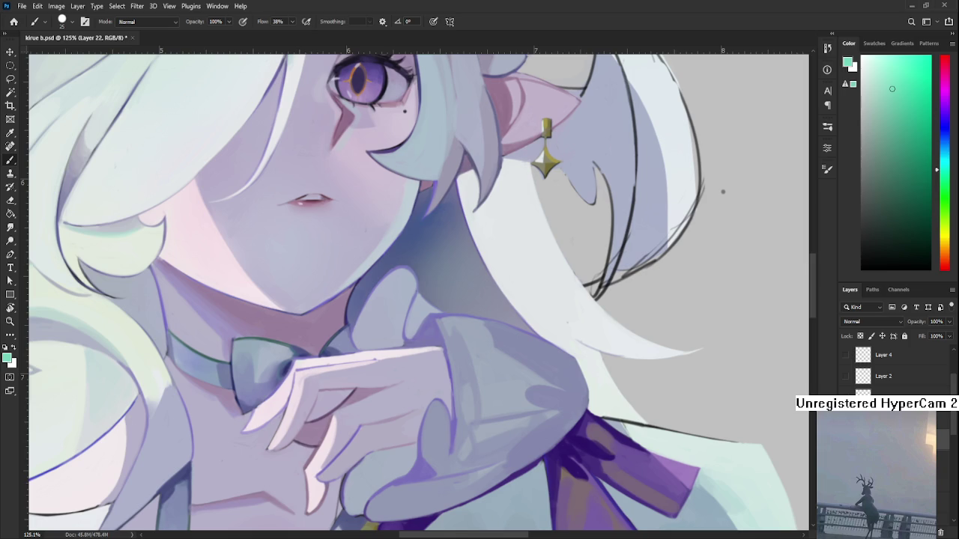
scroll(524, 357, "down", 3)
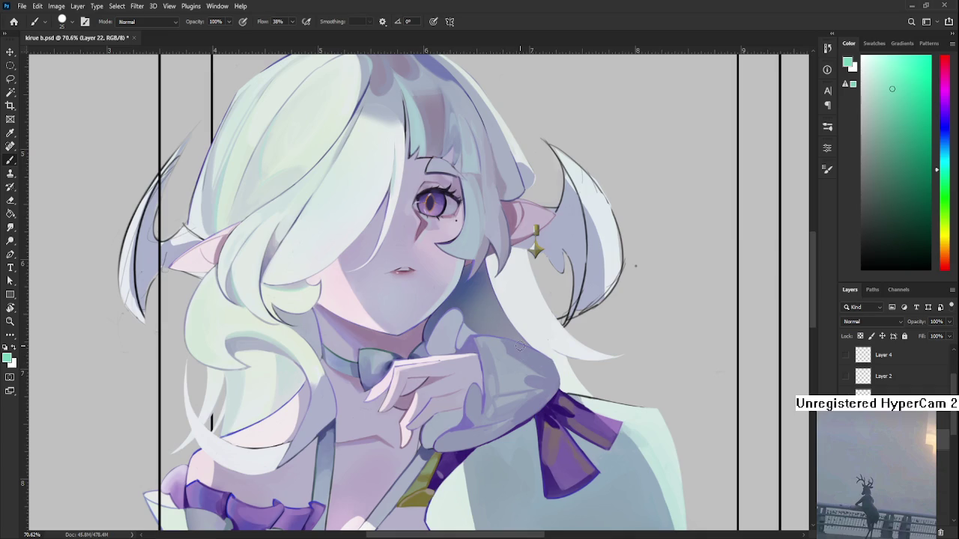
scroll(520, 346, "down", 2)
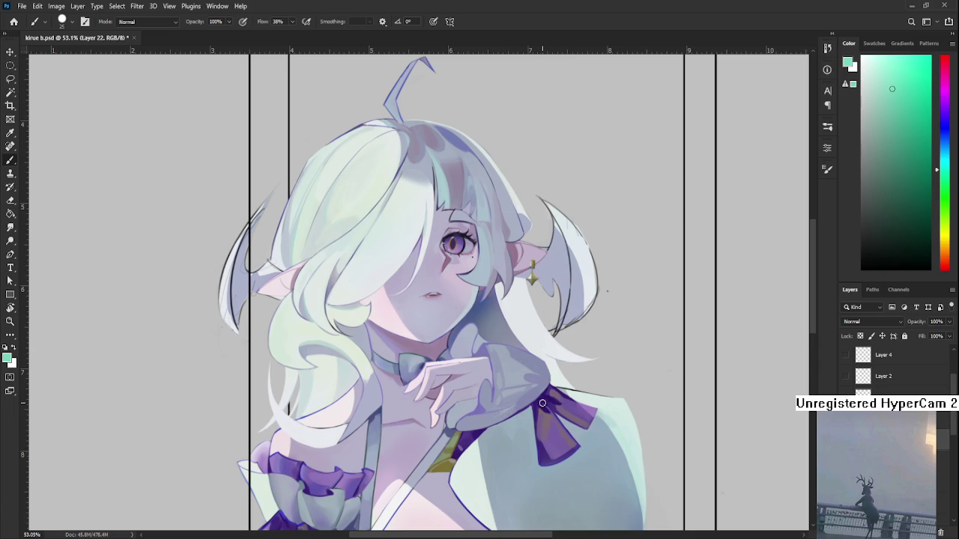
scroll(543, 403, "up", 1)
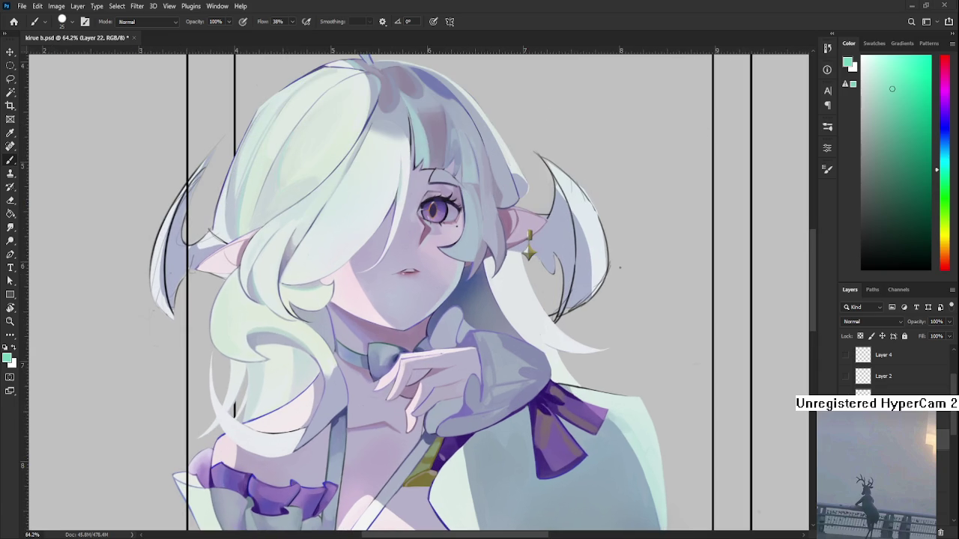
key("r")
left_click_drag(674, 149, 434, 394)
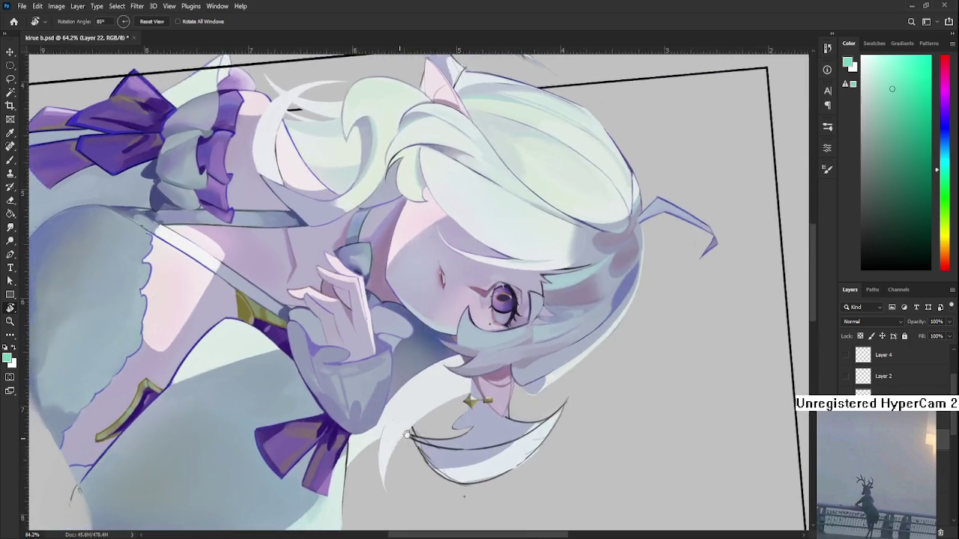
scroll(434, 394, "down", 1)
scroll(434, 395, "down", 1)
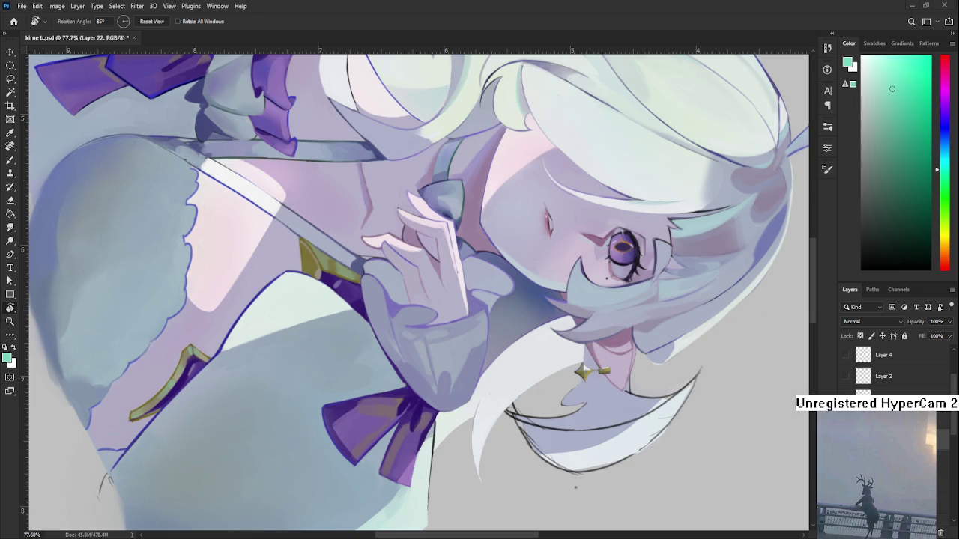
scroll(473, 325, "up", 1)
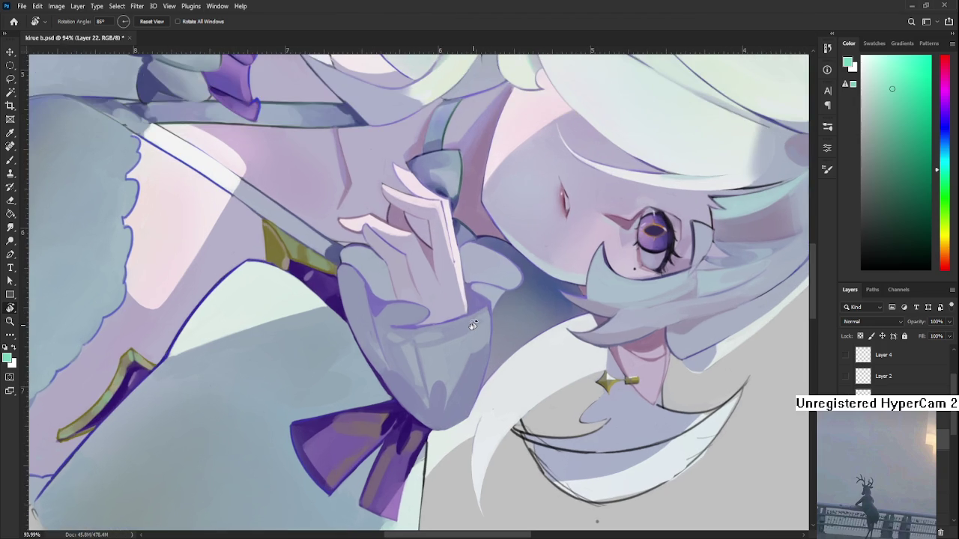
scroll(473, 325, "up", 1)
scroll(473, 325, "up", 2)
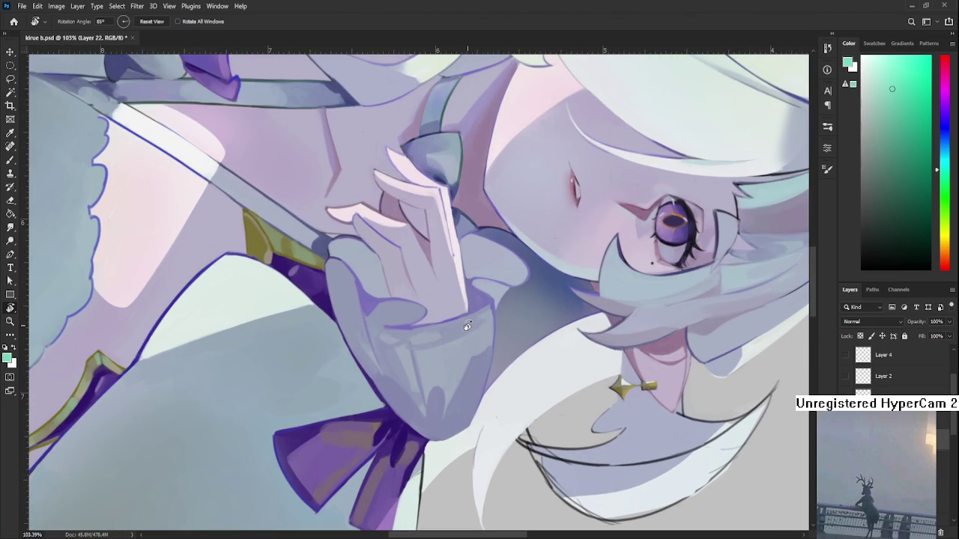
scroll(431, 407, "down", 2)
scroll(450, 427, "down", 1)
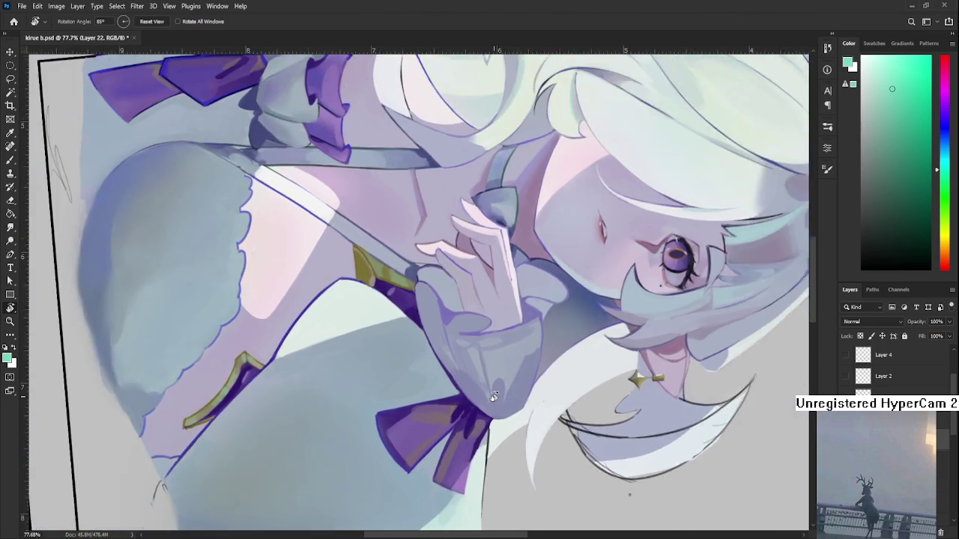
scroll(452, 460, "down", 2)
mouse_move(453, 460)
left_mouse_down()
mouse_move(546, 474)
mouse_move(525, 450)
left_mouse_up()
scroll(524, 464, "down", 3)
scroll(524, 465, "down", 2)
scroll(374, 225, "up", 2)
scroll(322, 143, "up", 1)
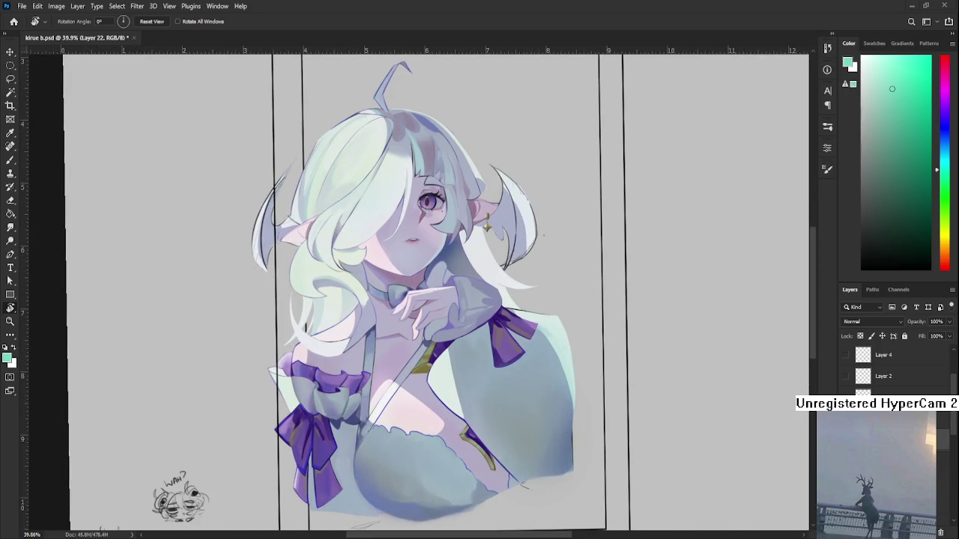
scroll(491, 285, "up", 1)
scroll(487, 292, "up", 1)
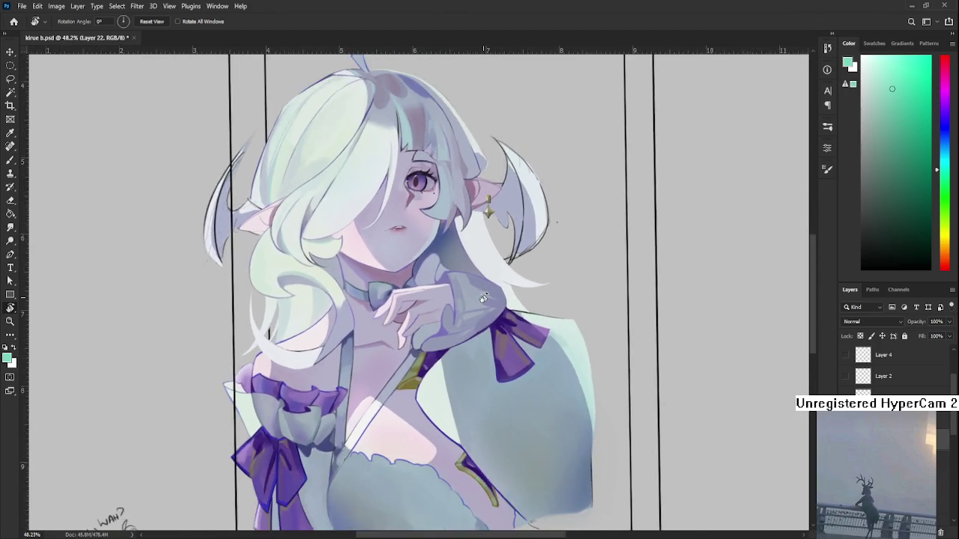
scroll(484, 298, "down", 3)
mouse_move(483, 298)
left_mouse_down()
mouse_move(412, 395)
mouse_move(565, 338)
mouse_move(573, 316)
left_mouse_up()
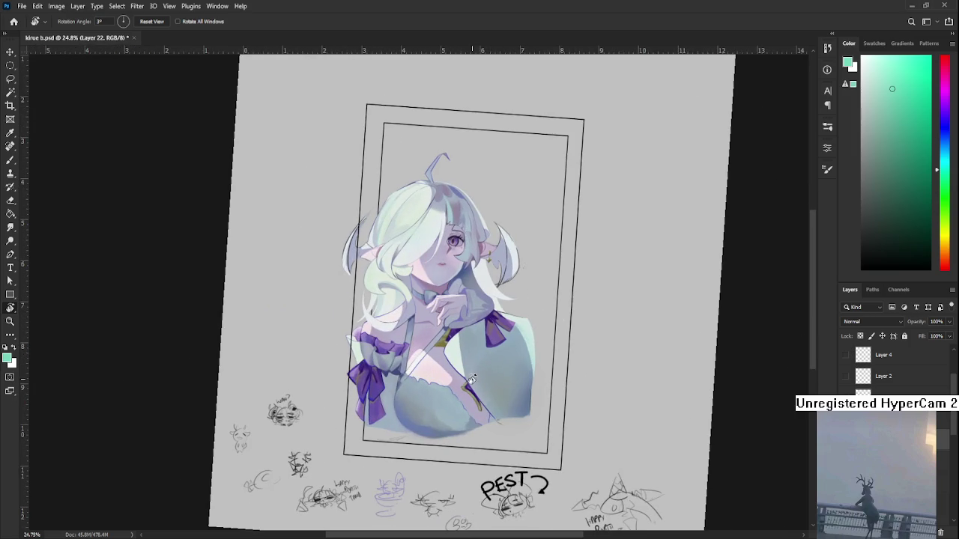
left_click_drag(472, 380, 489, 386)
scroll(487, 352, "up", 2)
scroll(477, 303, "up", 1)
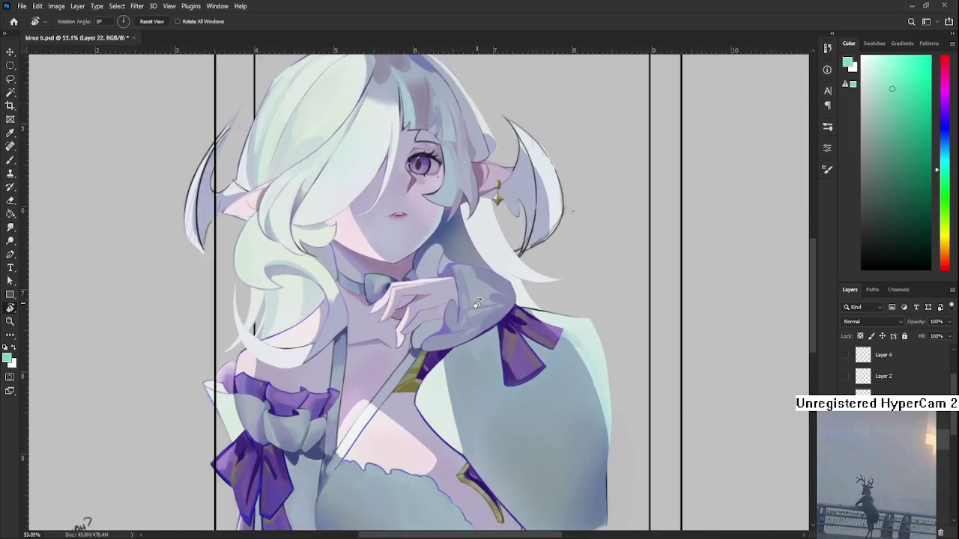
scroll(487, 337, "up", 1)
left_click_drag(487, 337, 549, 389)
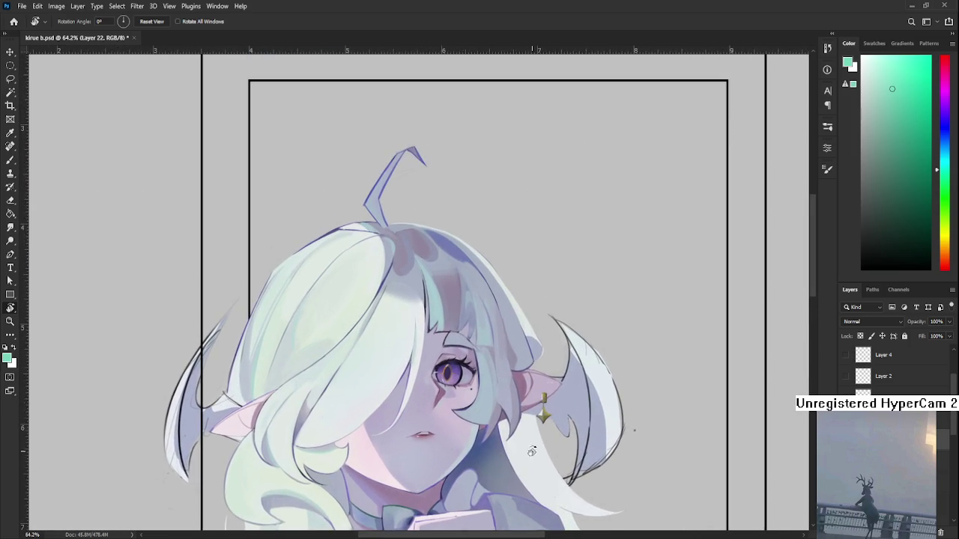
scroll(634, 380, "up", 1)
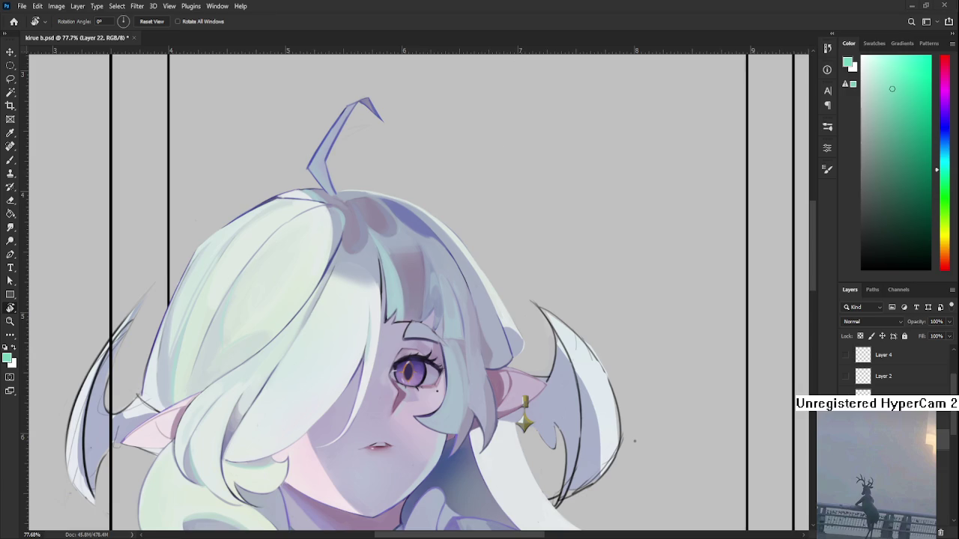
Sample the crescent strand's lavender-grey with the Brush and pan toward the ear
scroll(635, 441, "up", 1)
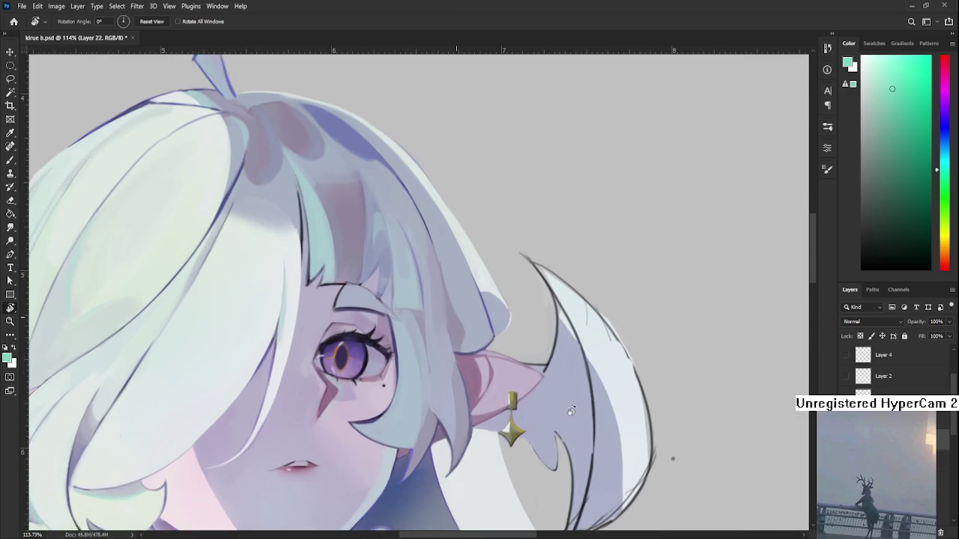
scroll(659, 368, "up", 1)
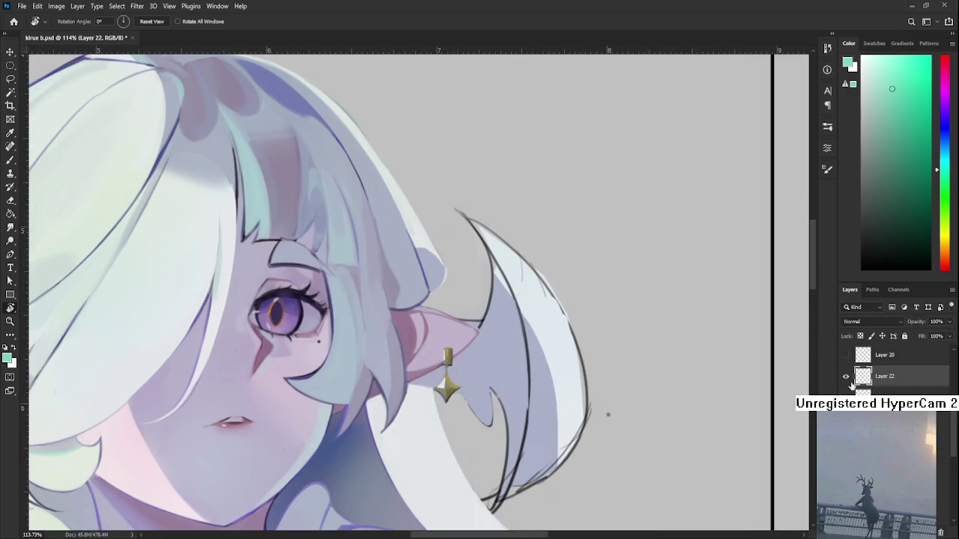
key("b")
left_click(463, 368, "alt")
mouse_move(463, 368)
left_mouse_down()
mouse_move(358, 388)
mouse_move(311, 367)
left_mouse_up()
key("r")
key("e")
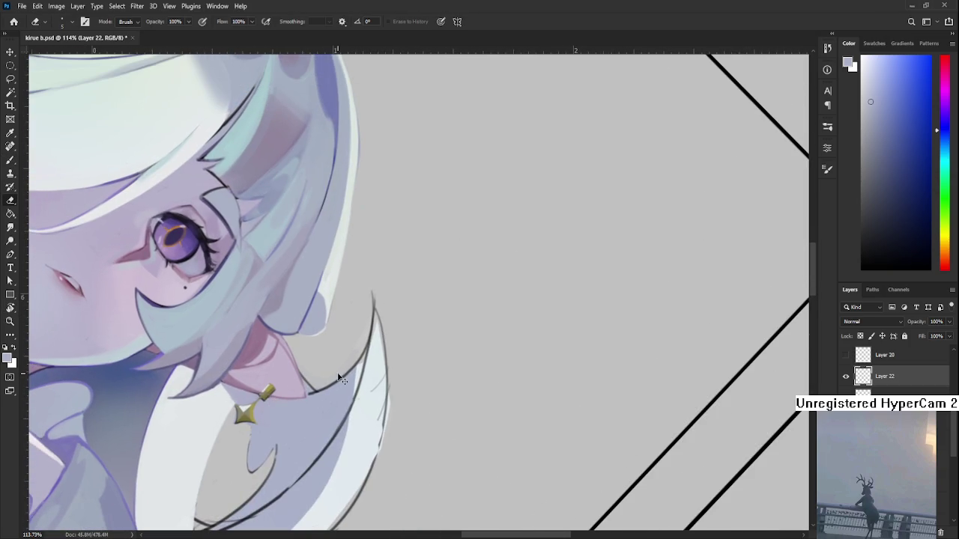
Make Layer 12 active and turn the canvas back upright
scroll(899, 374, "down", 3)
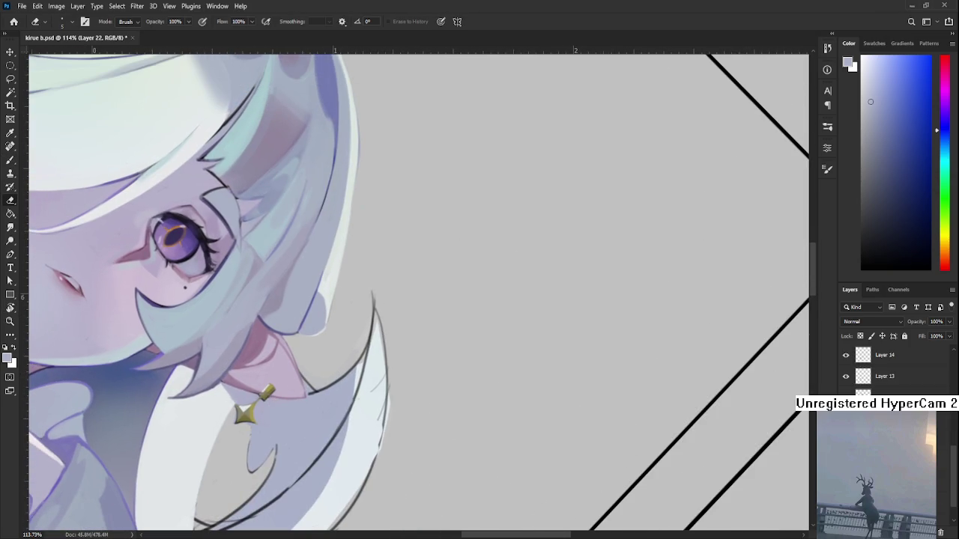
left_click(891, 393)
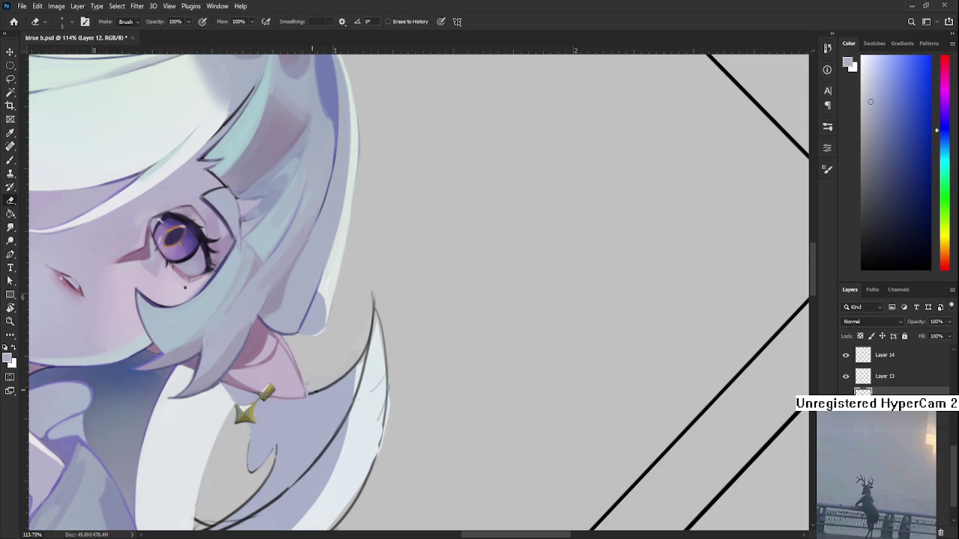
key("b")
mouse_move(330, 297)
left_mouse_down()
mouse_move(403, 338)
mouse_move(389, 353)
mouse_move(395, 368)
left_mouse_up()
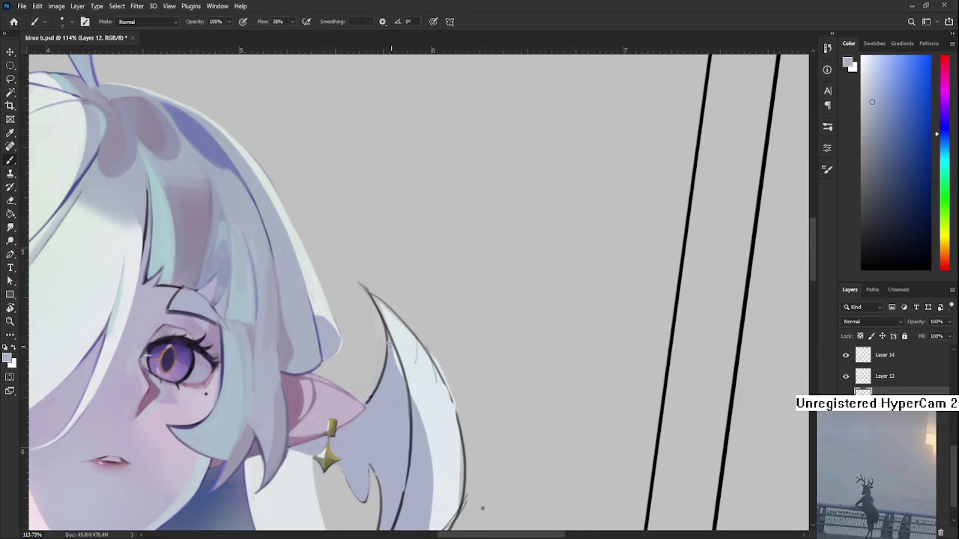
key("e")
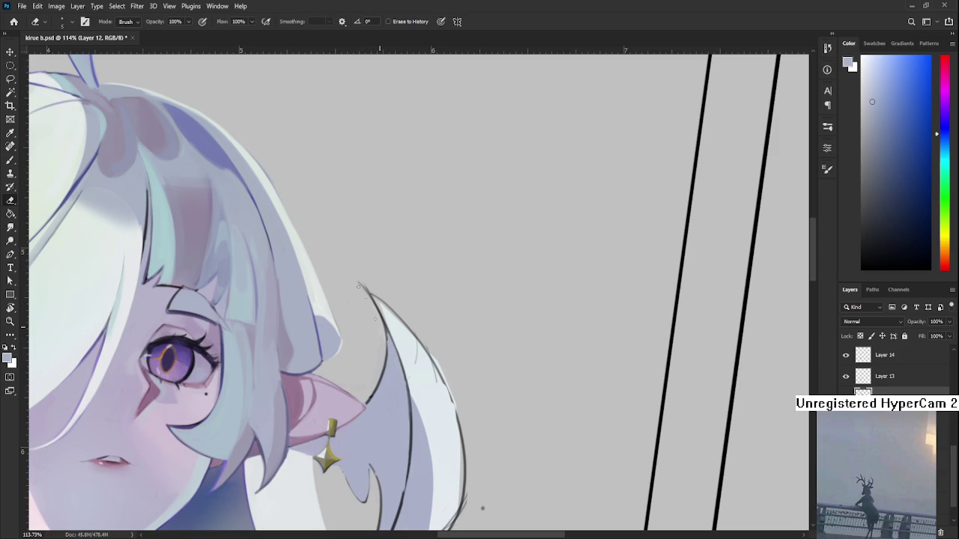
key("b")
Extend the strand tip in sampled white, then trim its upper edge with the canvas rotated 180°
left_click(391, 316, "alt")
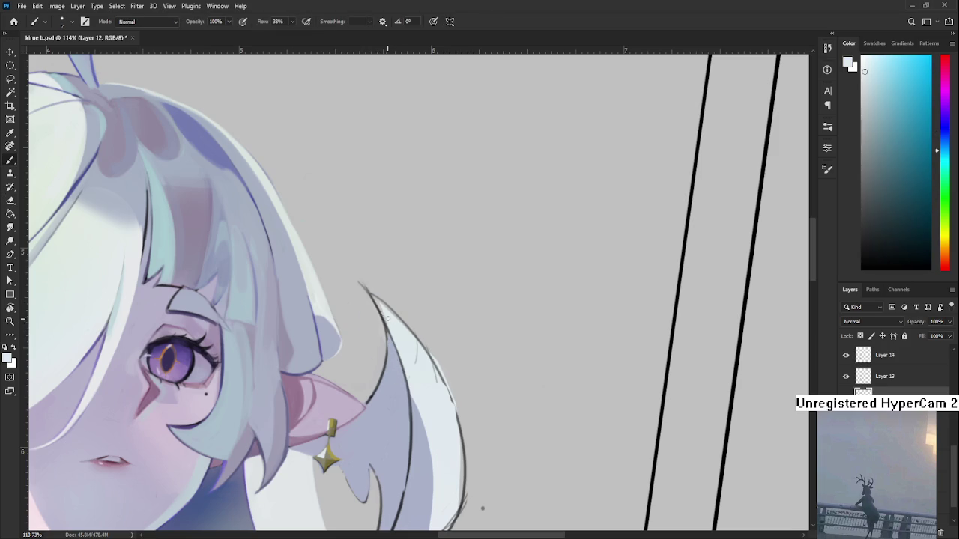
mouse_move(374, 300)
left_mouse_down()
mouse_move(364, 288)
mouse_move(390, 313)
mouse_move(361, 282)
mouse_move(475, 303)
left_mouse_up()
key("r")
key("e")
left_click_drag(417, 249, 392, 282)
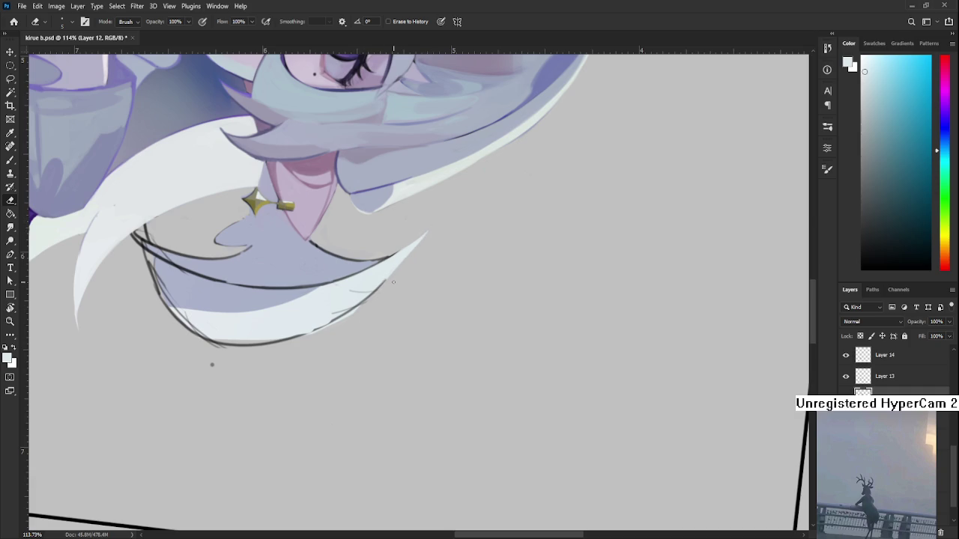
key("r")
mouse_move(392, 278)
left_mouse_down()
mouse_move(451, 305)
mouse_move(375, 272)
mouse_move(347, 384)
mouse_move(305, 320)
left_mouse_up()
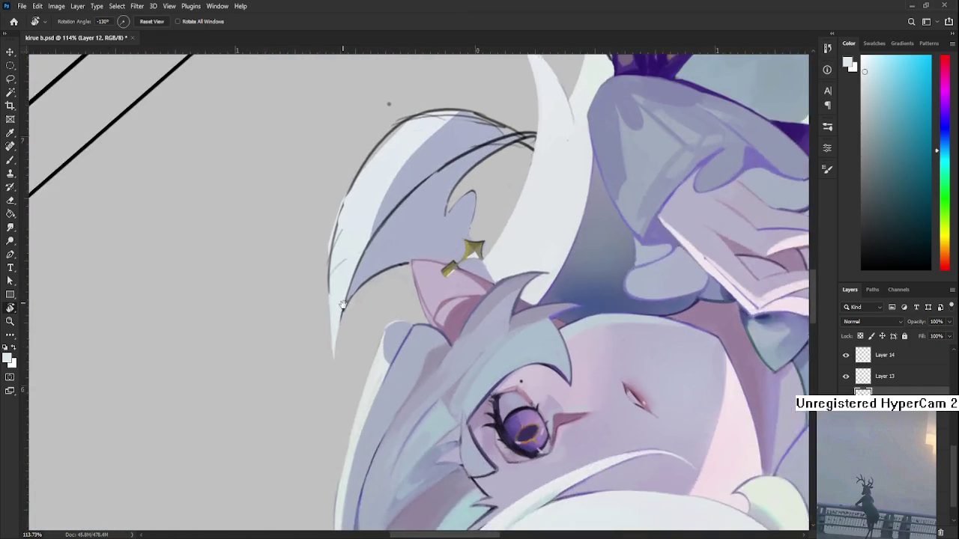
Try erasing the strand's dark left outline, undo it, then soften the tip's lower left edge
key("e")
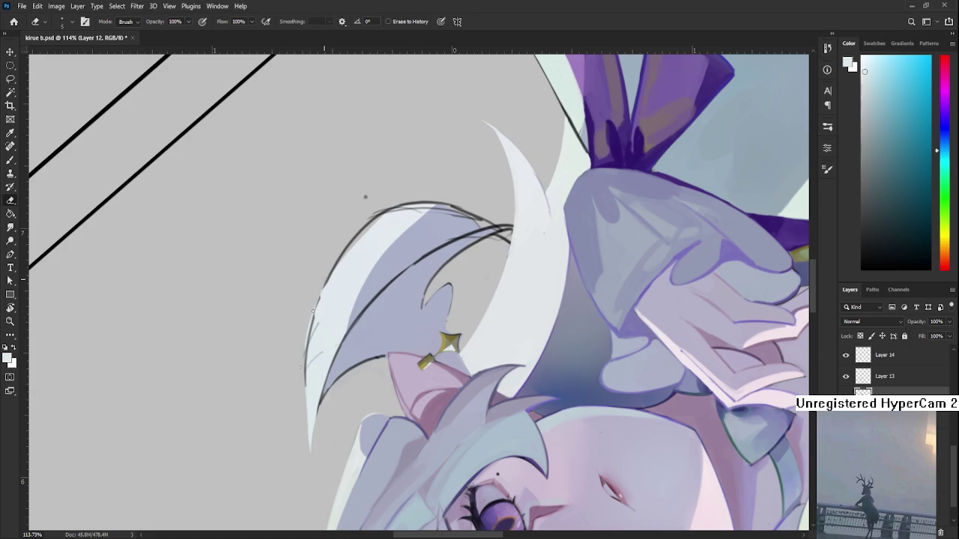
left_click_drag(303, 346, 302, 406)
key("b")
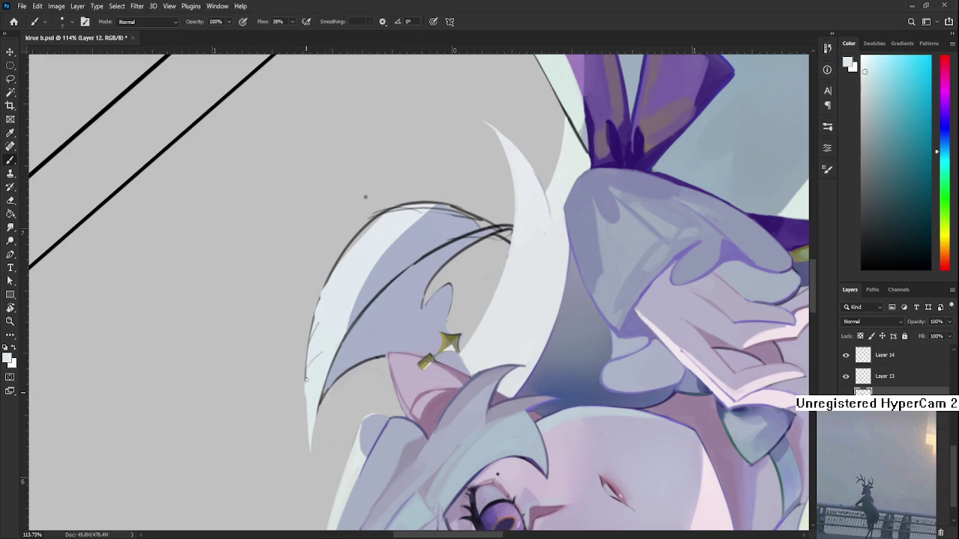
key("ctrl+z")
key("ctrl+z")
key("e")
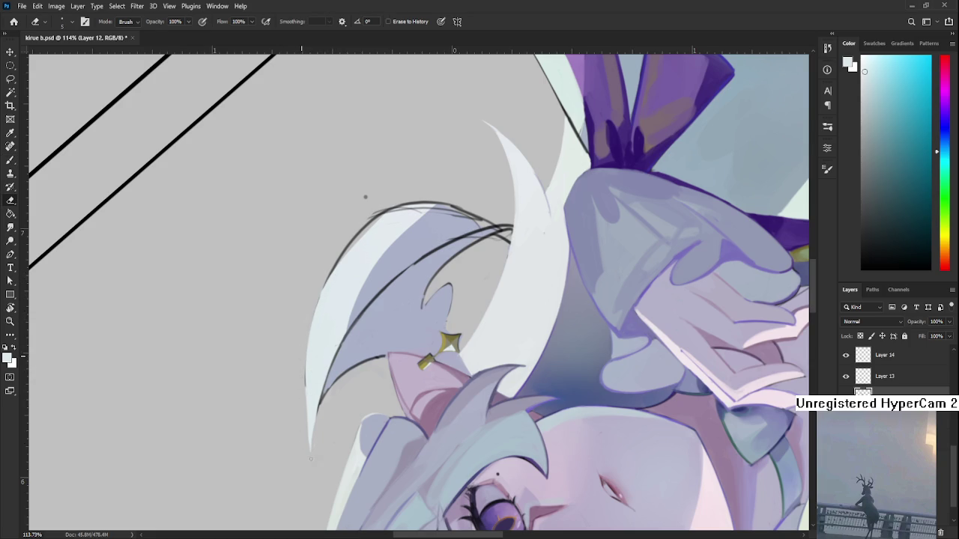
left_click_drag(310, 458, 310, 447)
scroll(300, 355, "up", 2)
scroll(337, 382, "up", 2)
With the canvas tilted about 45°, paint over the hair tip's dark left outline to lighten it
key("b")
mouse_move(336, 274)
left_mouse_down()
mouse_move(299, 307)
mouse_move(291, 384)
left_mouse_up()
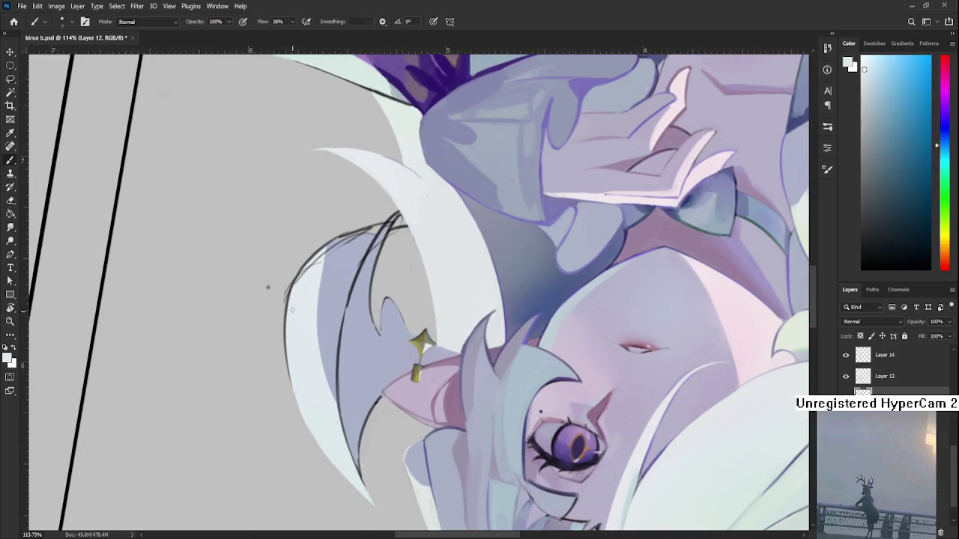
left_click_drag(293, 269, 290, 360)
left_click_drag(289, 285, 292, 411)
key("ctrl+z")
key("ctrl+z")
key("ctrl+z")
key("ctrl+shift+z")
left_click_drag(294, 388, 323, 360)
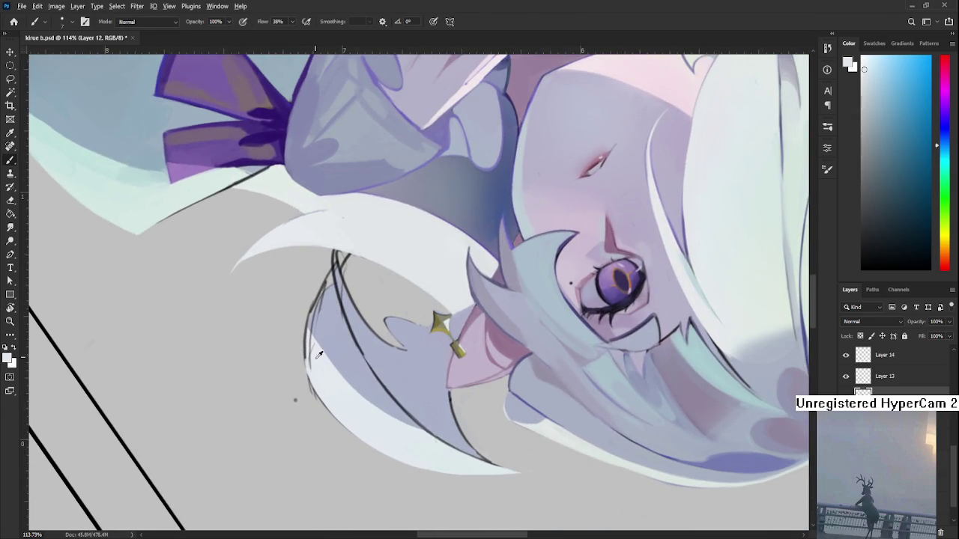
left_click_drag(309, 371, 305, 322)
left_click_drag(329, 412, 306, 342)
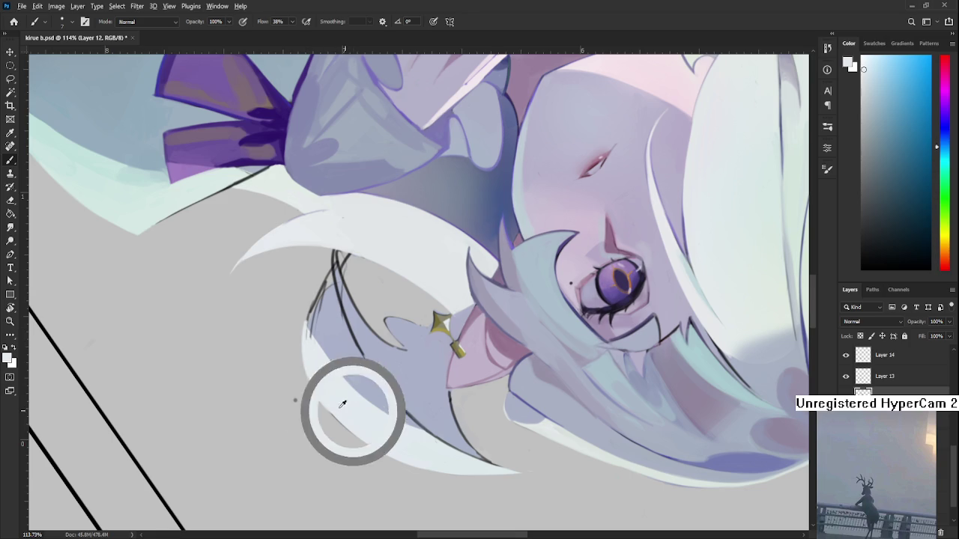
key("e")
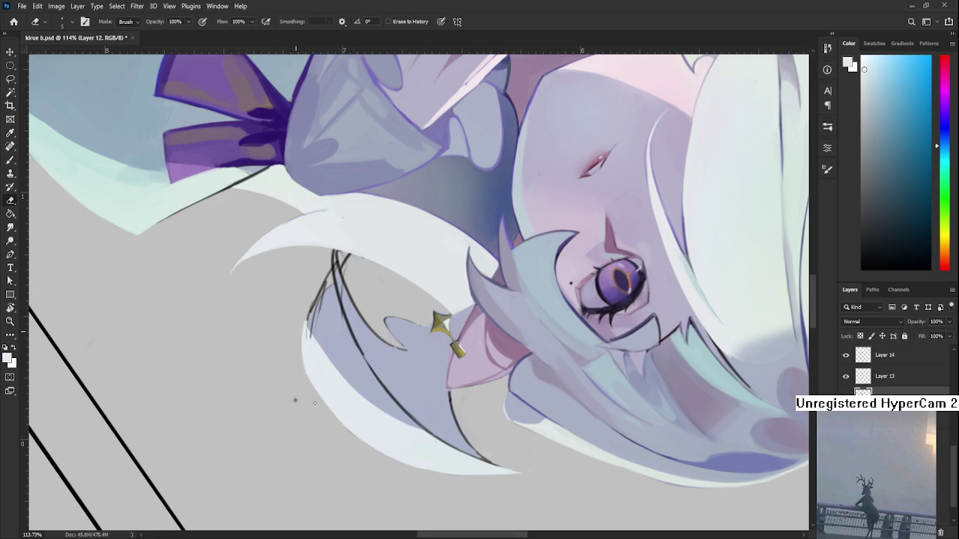
Rotate to about 157°, check the sketch under the painted layer, and erase a sliver off the white edge
key("r")
left_click_drag(332, 430, 431, 348)
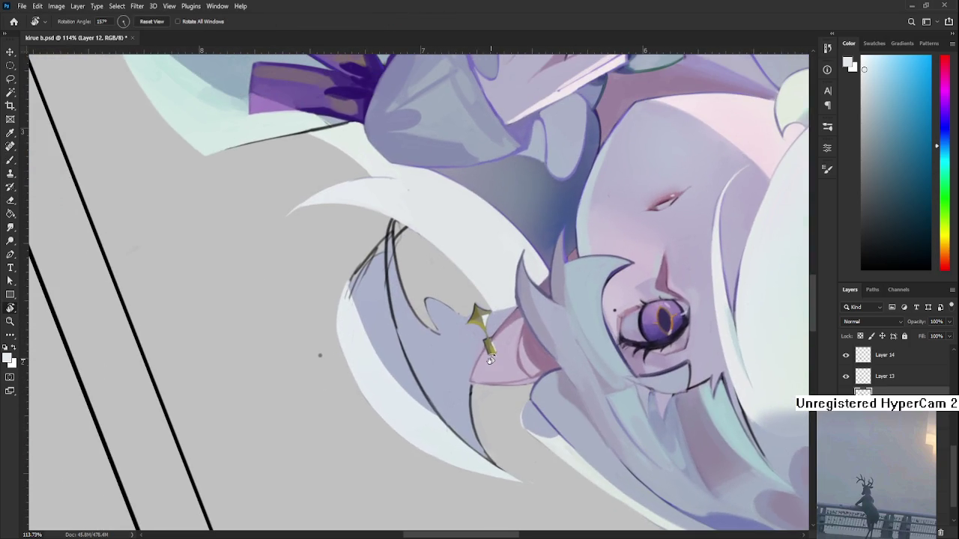
key("ctrl+comma")
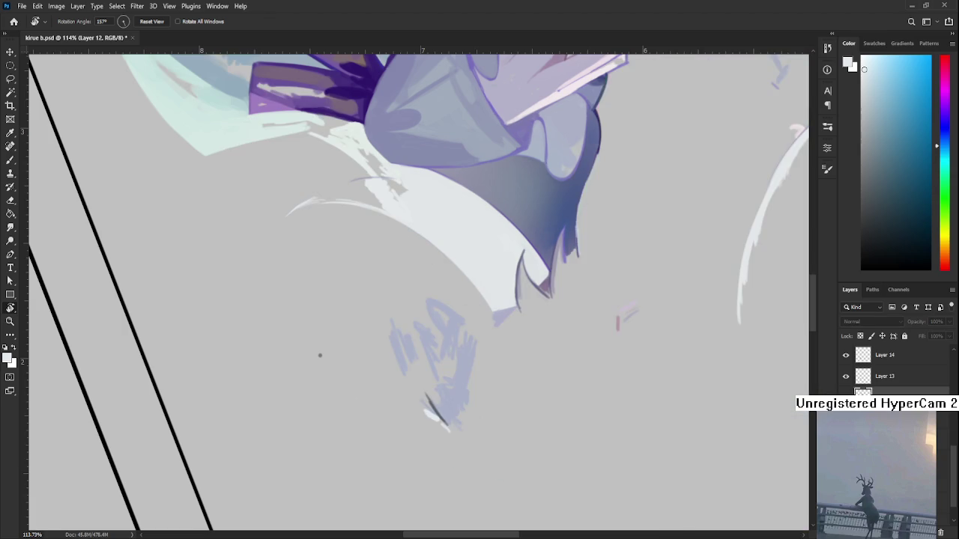
key("ctrl+comma")
key("ctrl+comma")
key("ctrl+comma")
left_click_drag(362, 352, 350, 378)
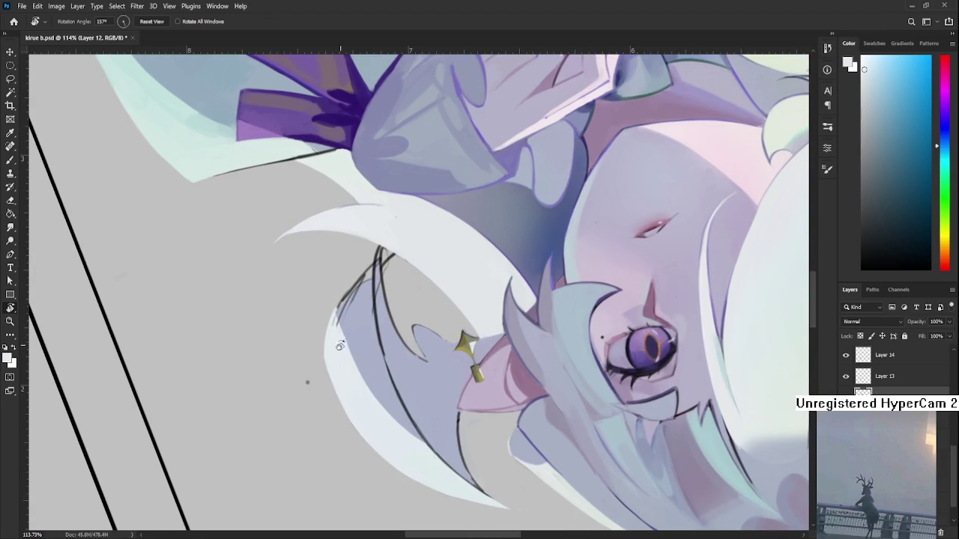
key("ctrl+comma")
key("ctrl+comma")
key("e")
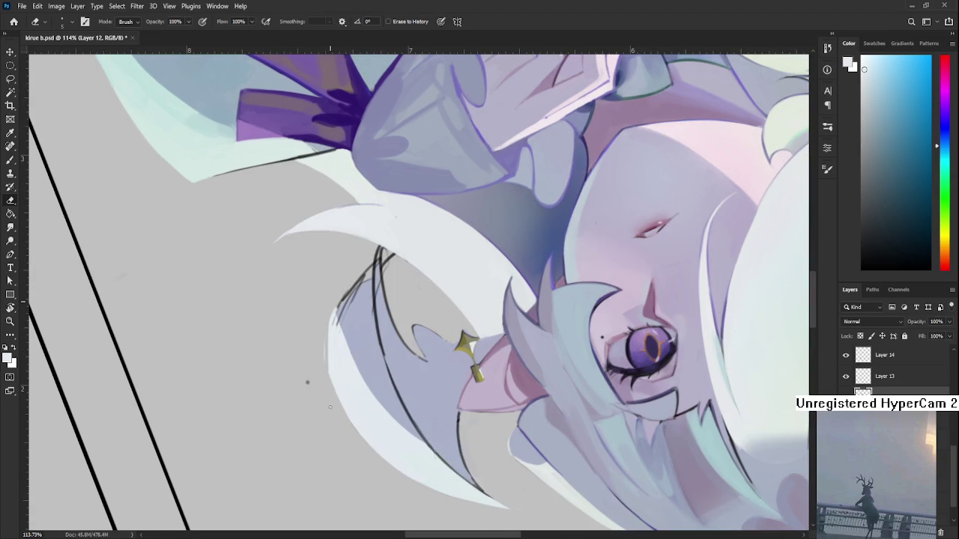
left_click_drag(328, 333, 327, 338)
Paint pale light along the crescent strand's edge down to its lower tip with a larger brush
key("r")
left_click_drag(326, 391, 443, 382)
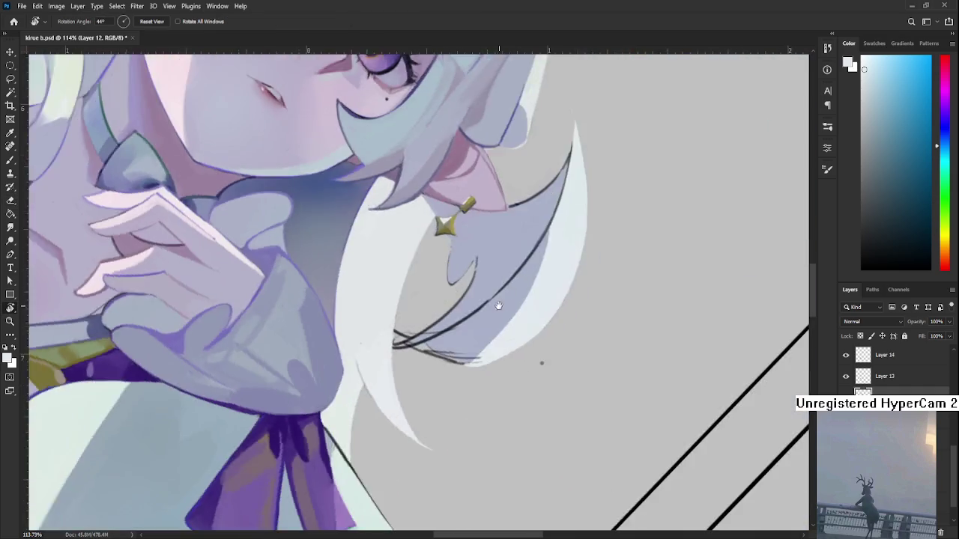
key("b")
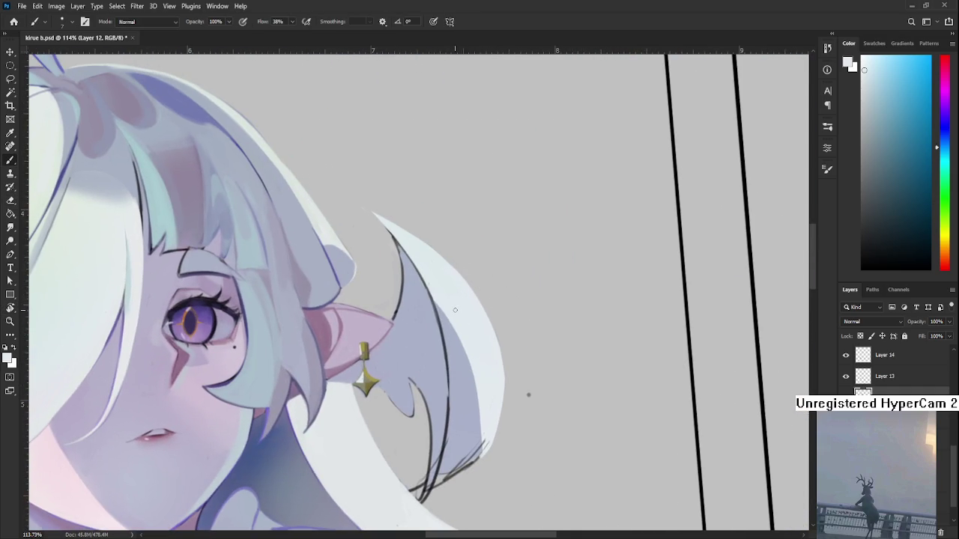
key("bracketright")
key("bracketright")
left_click_drag(456, 344, 454, 397)
mouse_move(455, 310)
left_mouse_down()
mouse_move(463, 392)
mouse_move(454, 450)
left_mouse_up()
left_click_drag(464, 405, 453, 468)
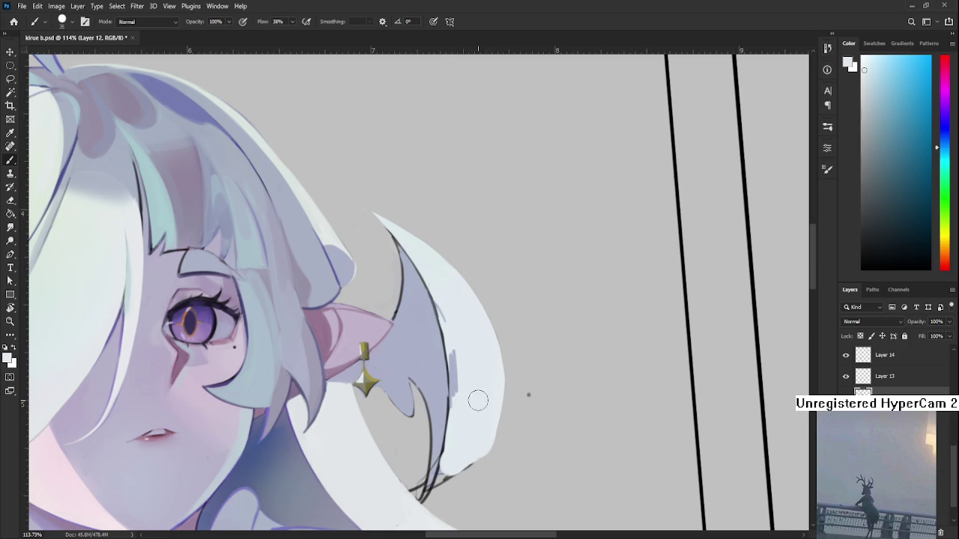
scroll(479, 397, "down", 4)
scroll(481, 372, "down", 3)
scroll(510, 389, "up", 3)
scroll(531, 404, "down", 2)
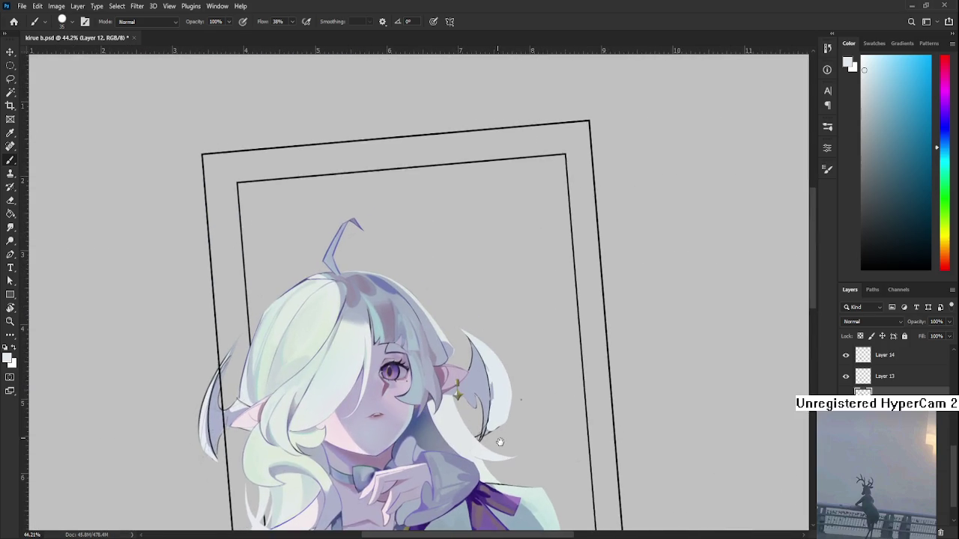
scroll(891, 371, "up", 2)
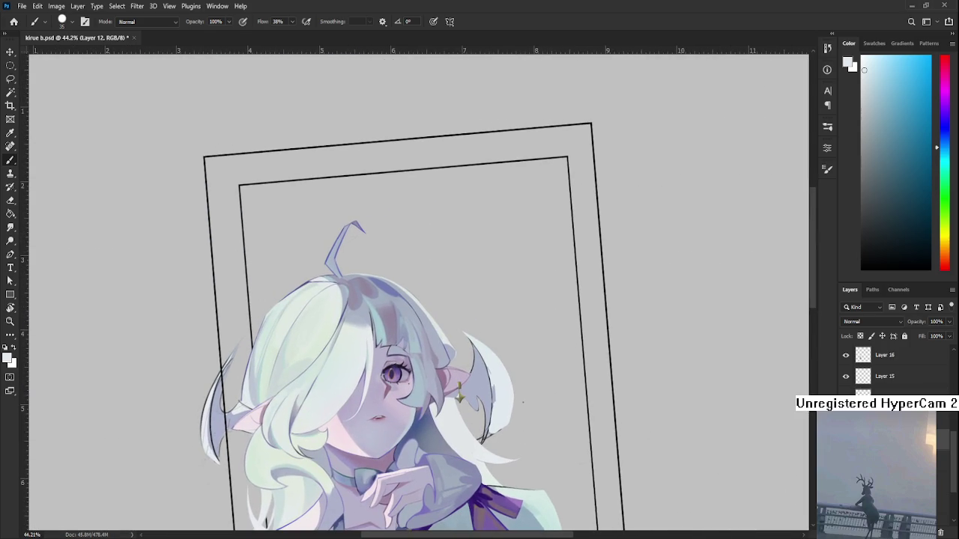
scroll(869, 404, "up", 3)
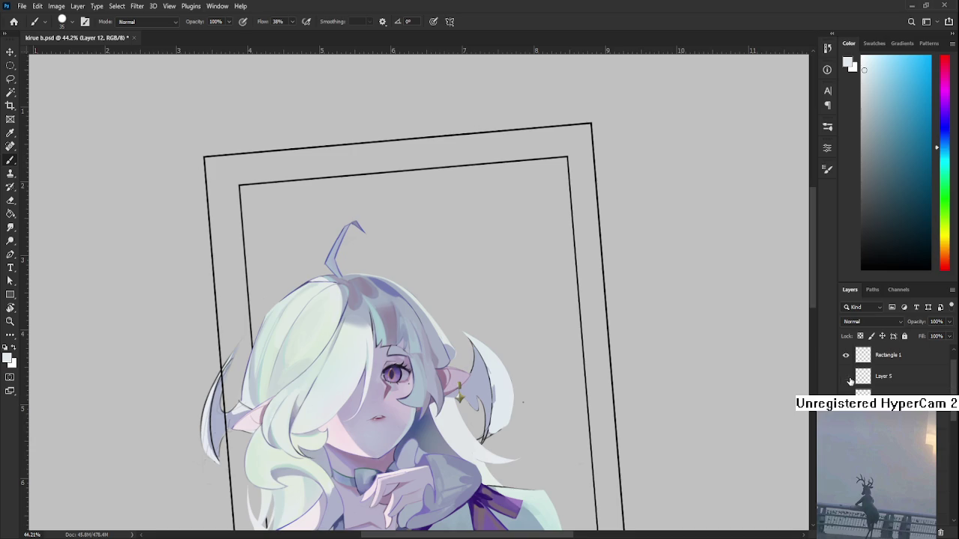
scroll(891, 367, "down", 1)
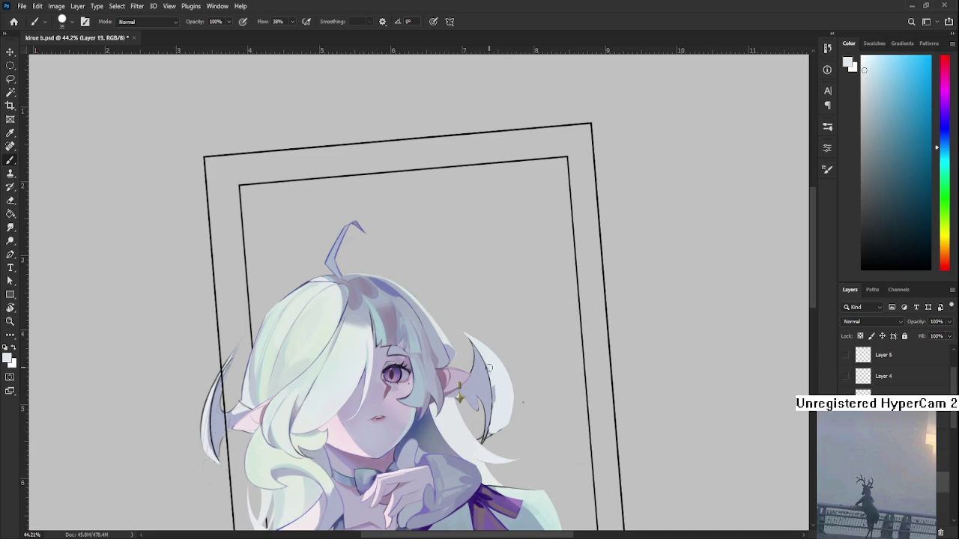
key("l")
left_click_drag(487, 380, 487, 389)
key("ctrl+d")
scroll(563, 425, "up", 2)
scroll(554, 375, "up", 2)
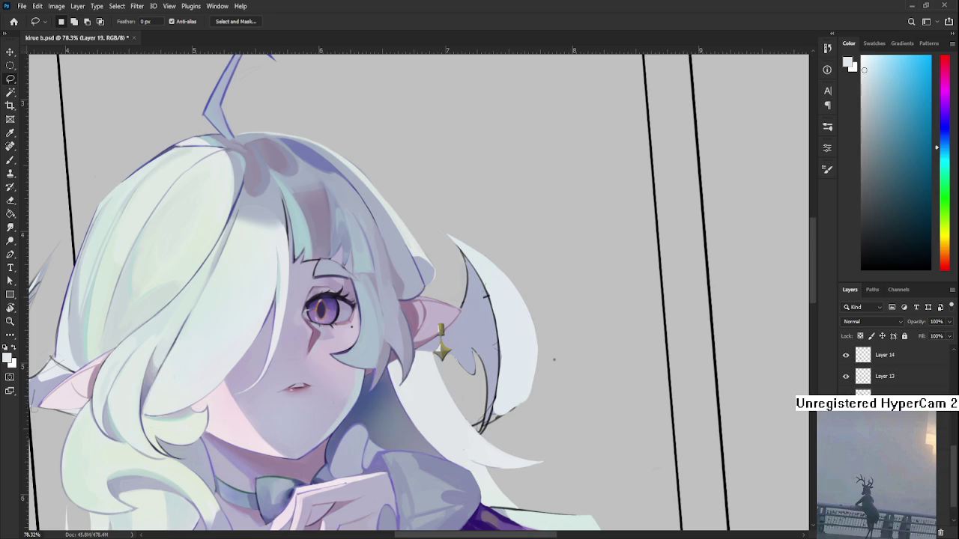
left_click(846, 355)
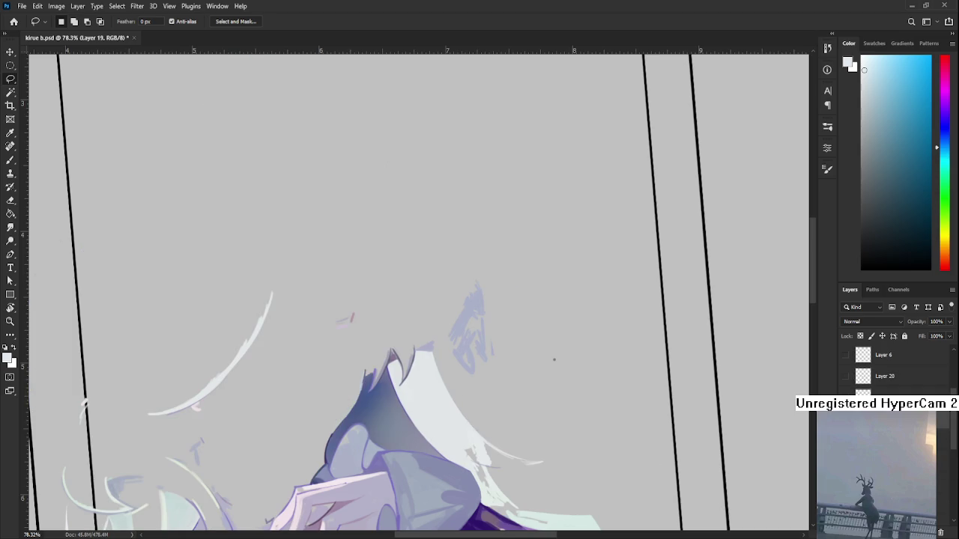
left_click_drag(482, 396, 561, 402)
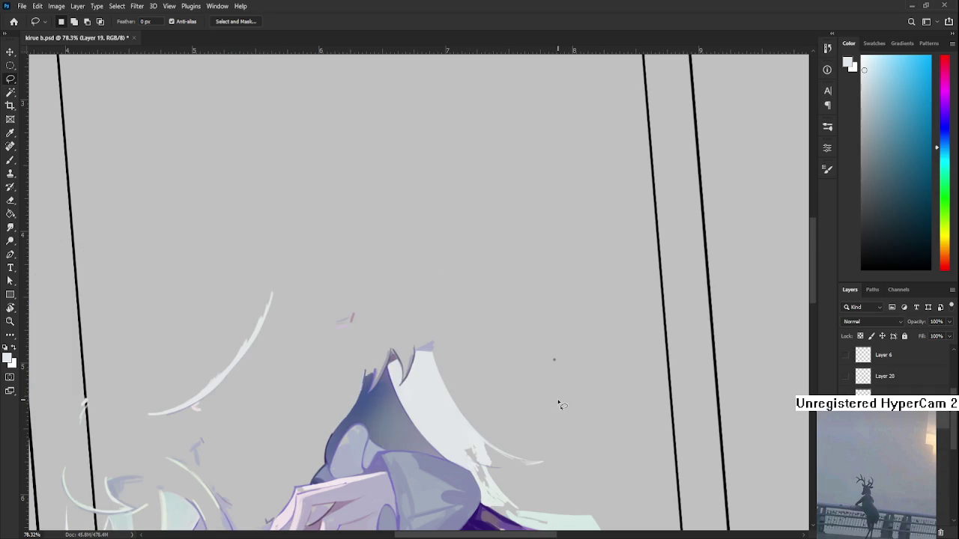
scroll(561, 403, "down", 1)
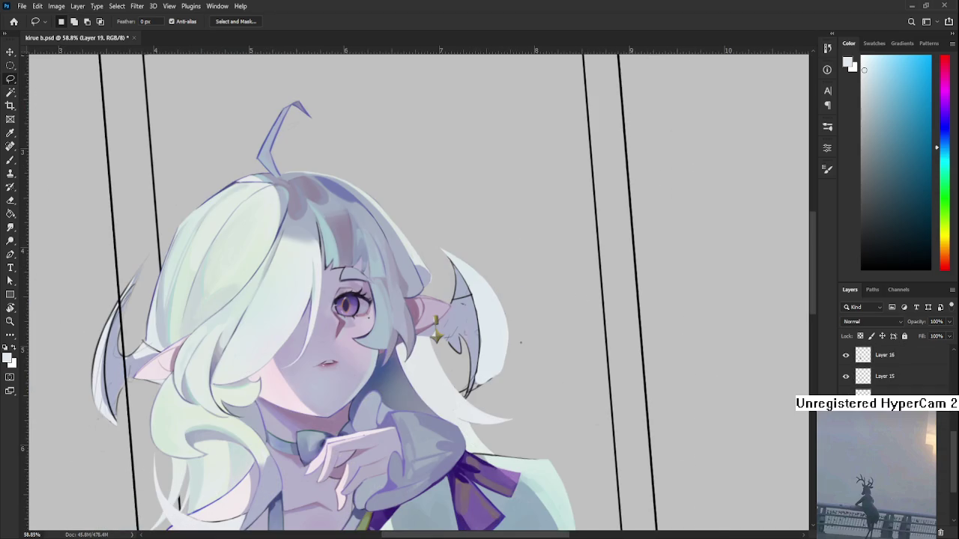
scroll(892, 367, "down", 3)
scroll(892, 367, "down", 2)
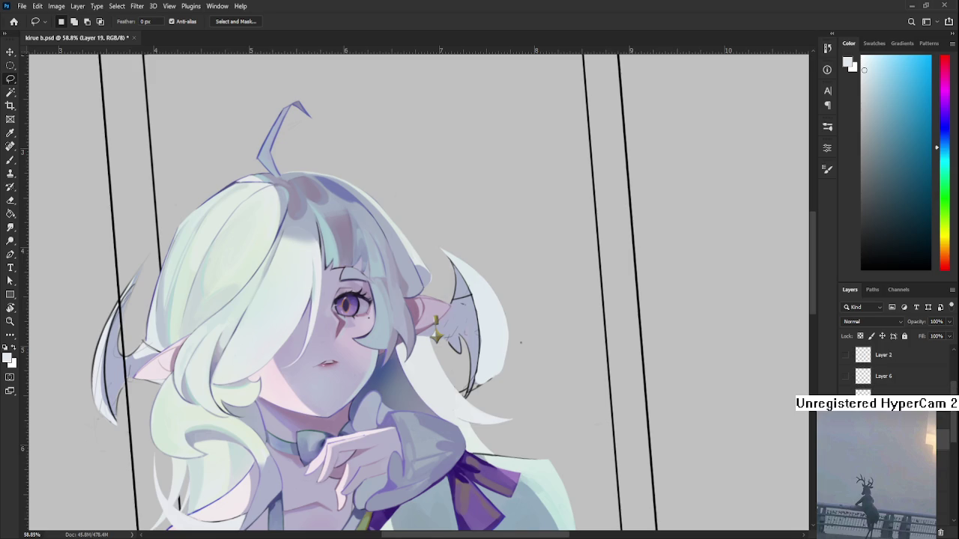
scroll(892, 367, "up", 3)
scroll(892, 367, "up", 2)
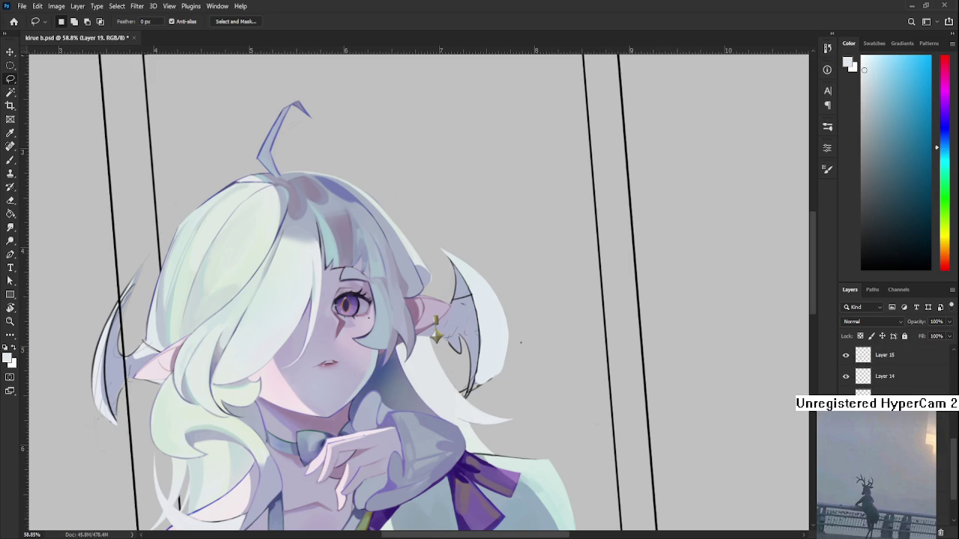
scroll(460, 322, "up", 1)
scroll(460, 322, "up", 2)
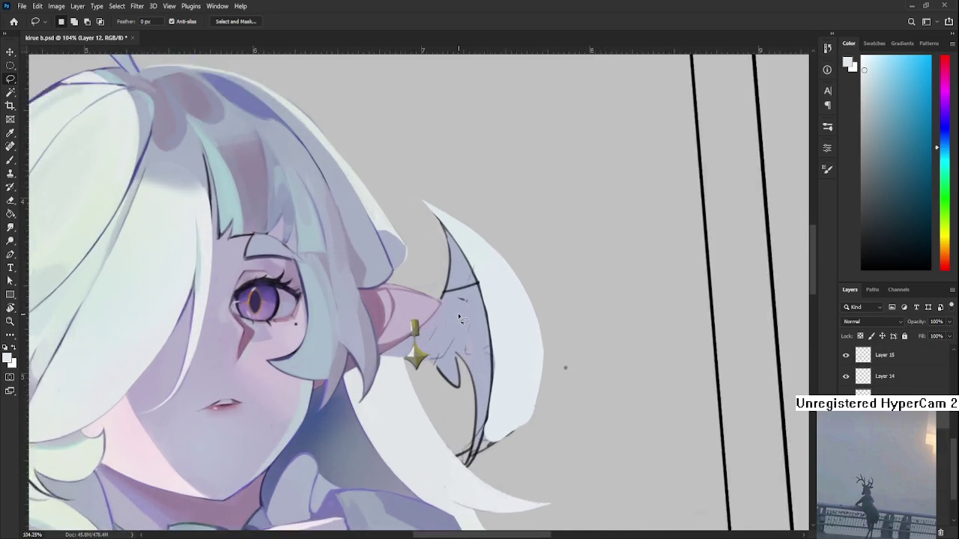
scroll(460, 322, "up", 2)
scroll(460, 322, "up", 1)
Cover the dark line near the ear with lavender sampled from the strand
key("r")
mouse_move(491, 337)
left_mouse_down()
mouse_move(427, 322)
mouse_move(438, 370)
left_mouse_up()
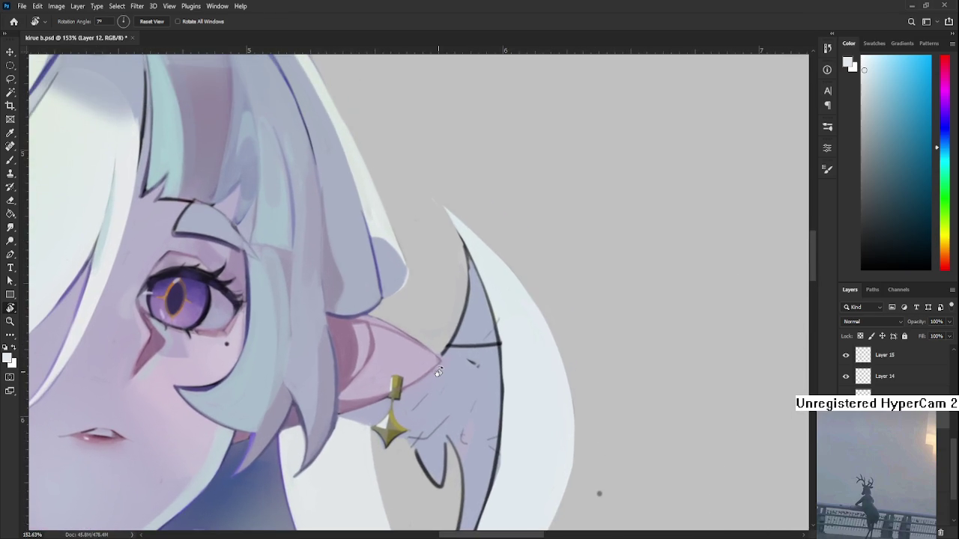
mouse_move(436, 337)
left_mouse_down()
mouse_move(415, 352)
mouse_move(382, 270)
left_mouse_up()
key("b")
left_click(390, 340, "alt")
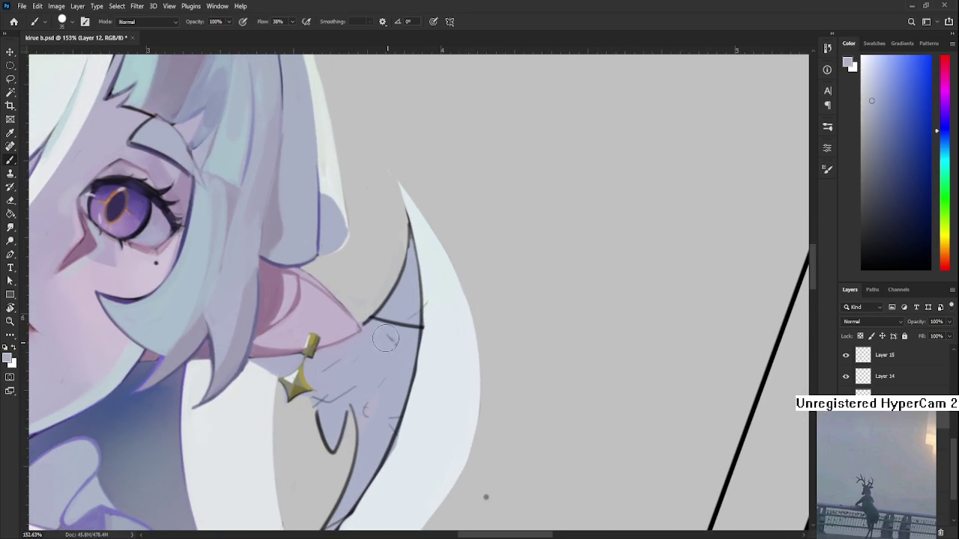
left_click_drag(382, 326, 421, 330)
Paint near-white sampled from the hair edge over the dark hatch lines
left_click(440, 322, "alt")
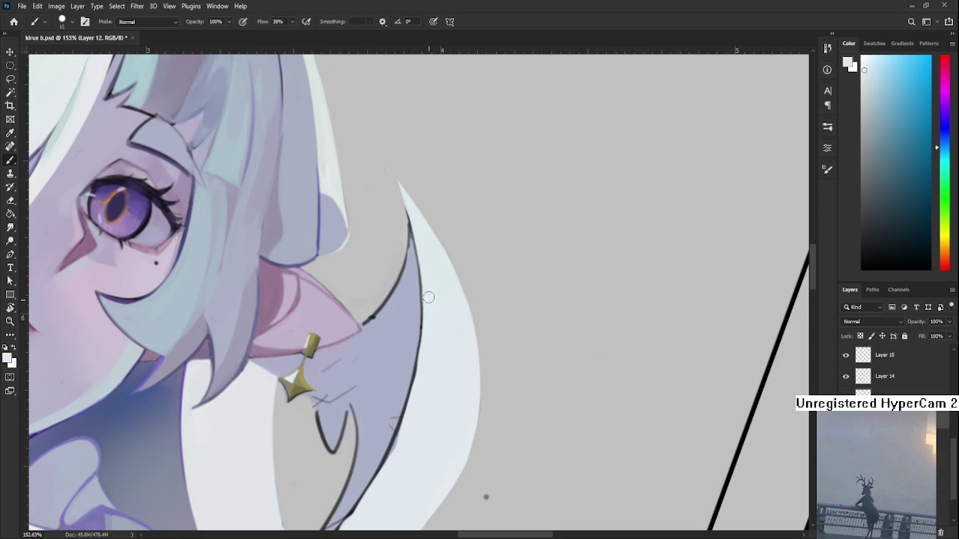
scroll(431, 305, "down", 3)
key("r")
mouse_move(402, 346)
left_mouse_down()
mouse_move(324, 295)
mouse_move(341, 323)
left_mouse_up()
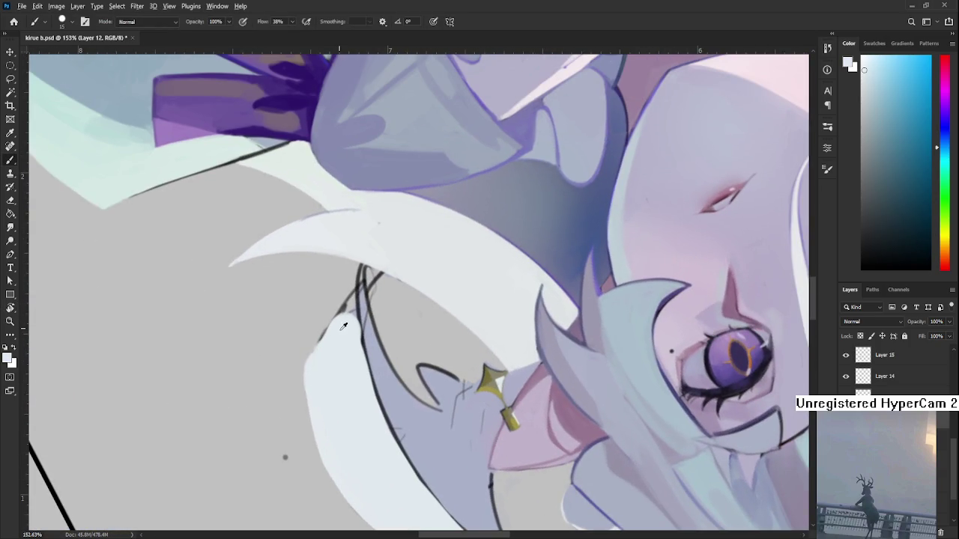
mouse_move(337, 278)
left_mouse_down()
mouse_move(318, 360)
mouse_move(333, 288)
mouse_move(348, 276)
mouse_move(342, 313)
left_mouse_up()
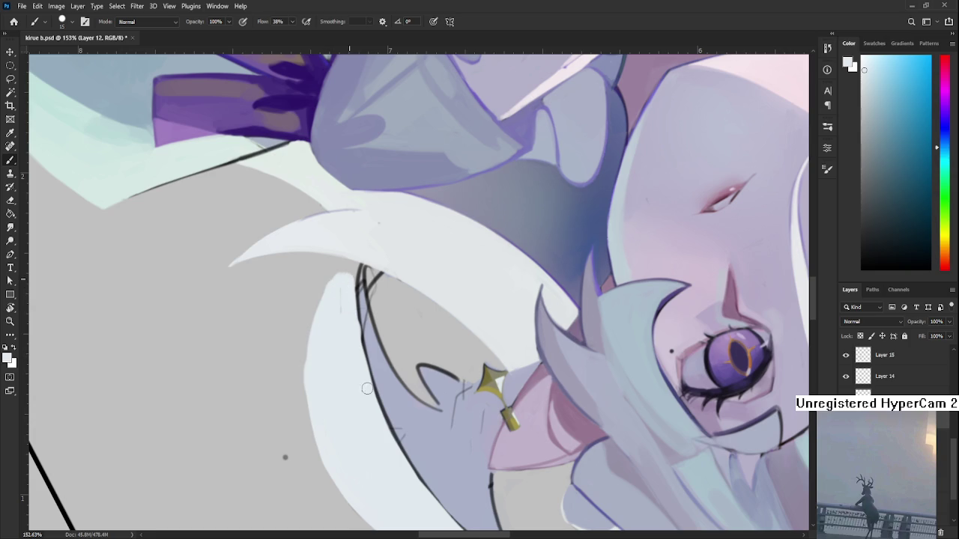
Trim the pale strand's left edge with the Eraser, undoing the last stroke
key("e")
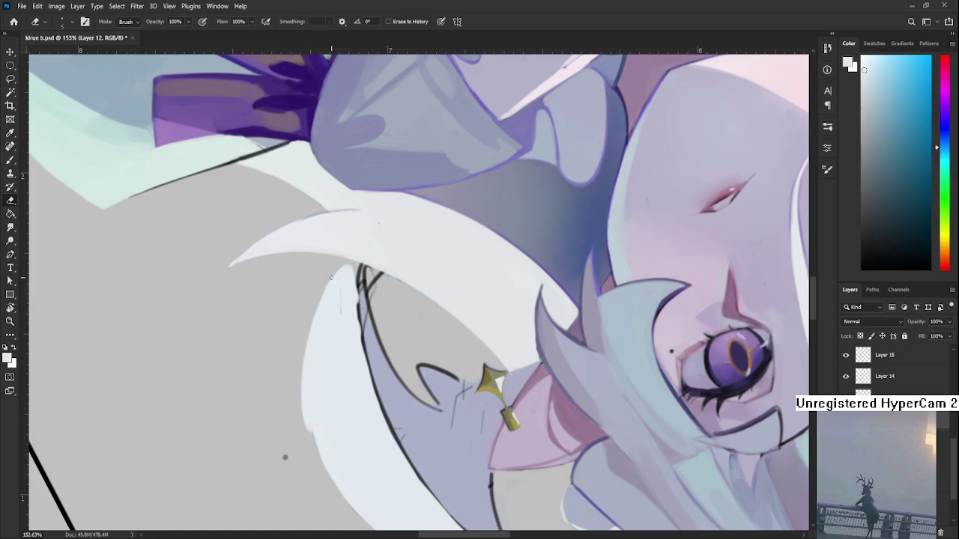
left_click_drag(319, 300, 308, 429)
left_click_drag(308, 339, 317, 448)
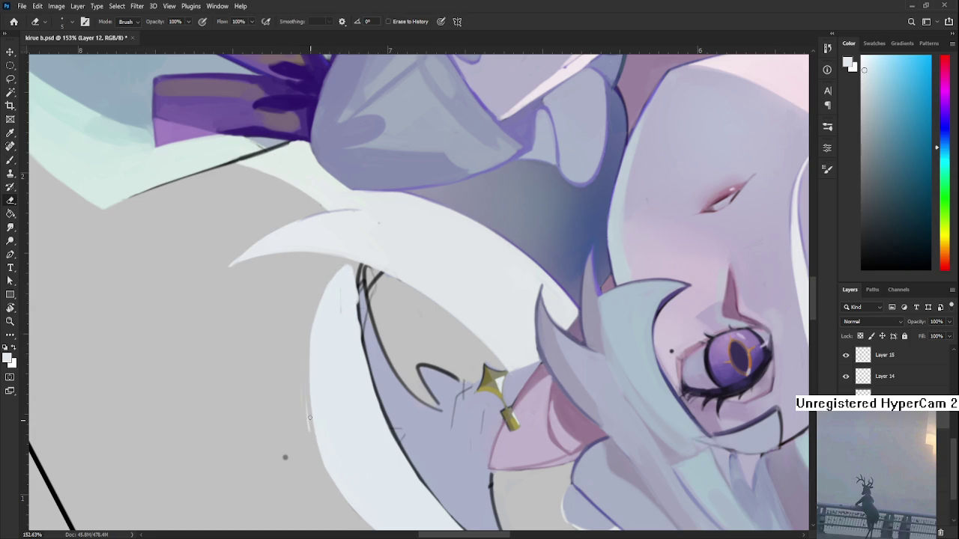
left_click_drag(324, 286, 306, 384)
left_click_drag(311, 420, 377, 260)
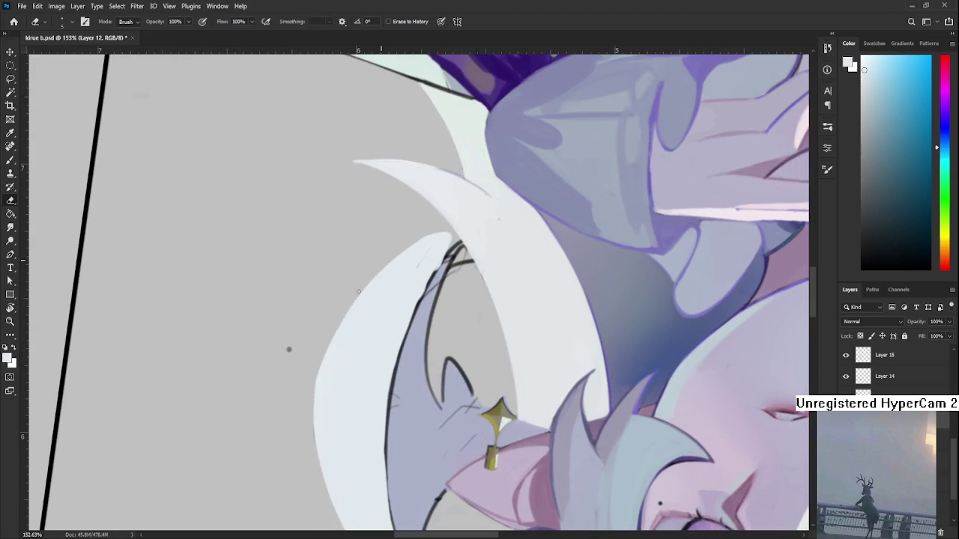
mouse_move(423, 236)
left_mouse_down()
mouse_move(315, 397)
mouse_move(347, 345)
left_mouse_up()
key("ctrl+z")
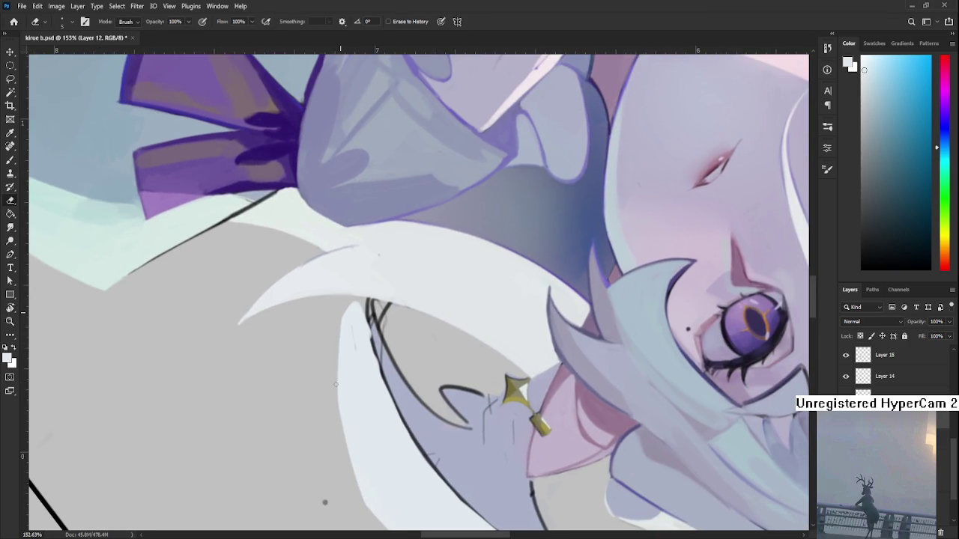
left_click_drag(337, 453, 459, 281)
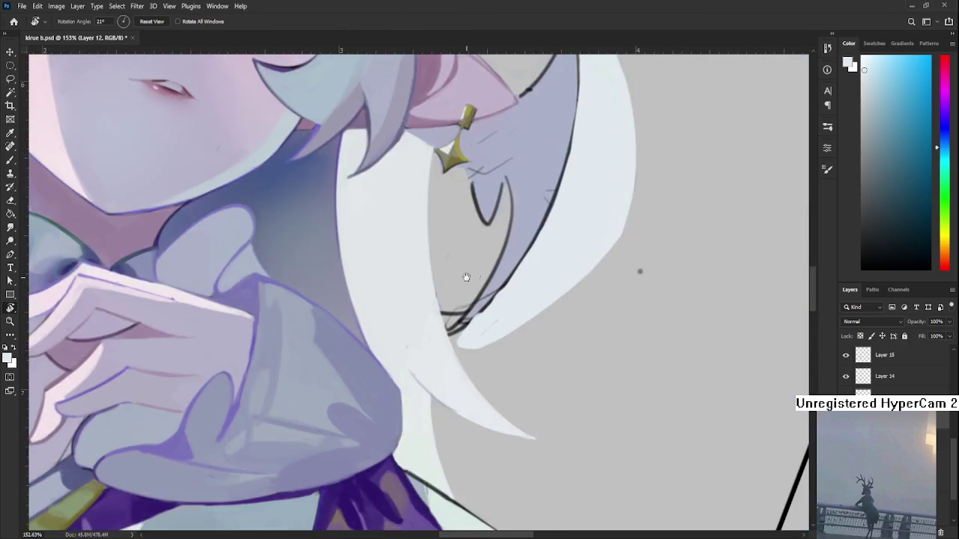
Rotate the view onto the ear and touch up the crescent strand's line work with a tiny brush and eraser
scroll(459, 370, "down", 2)
scroll(472, 360, "down", 3)
scroll(508, 341, "down", 1)
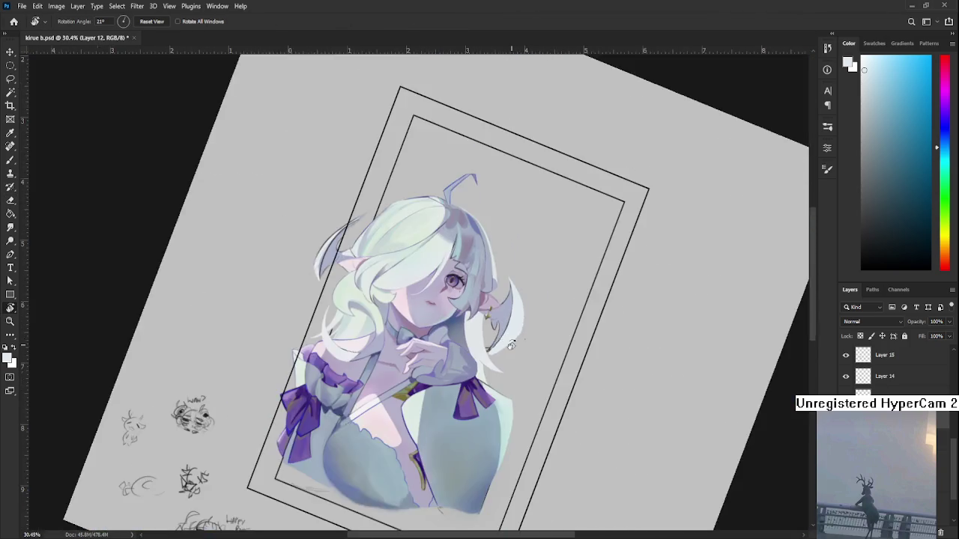
scroll(511, 344, "up", 5)
mouse_move(471, 336)
left_mouse_down()
mouse_move(376, 379)
mouse_move(374, 324)
mouse_move(383, 390)
left_mouse_up()
key("bracketleft")
key("bracketleft")
key("bracketleft")
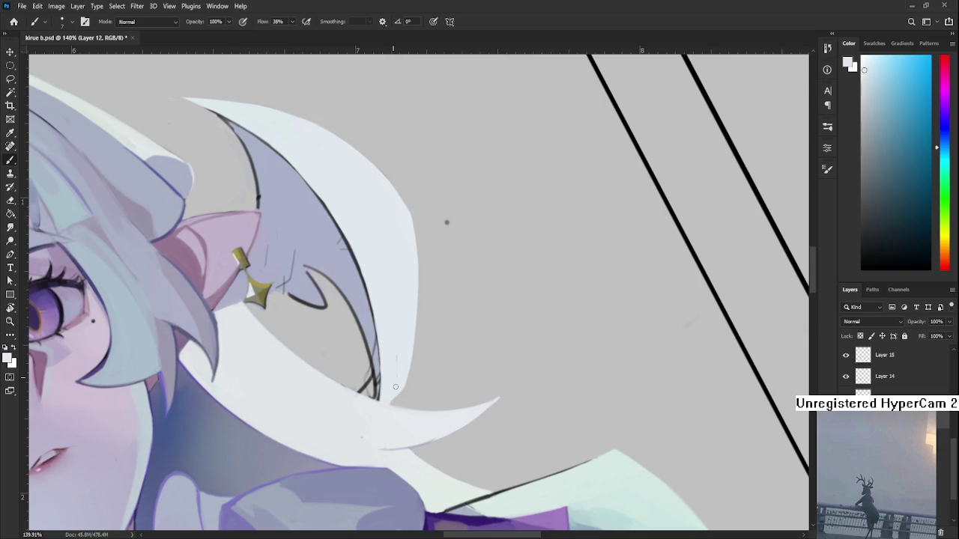
key("r")
mouse_move(428, 338)
left_mouse_down()
mouse_move(446, 296)
mouse_move(324, 283)
left_mouse_up()
key("e")
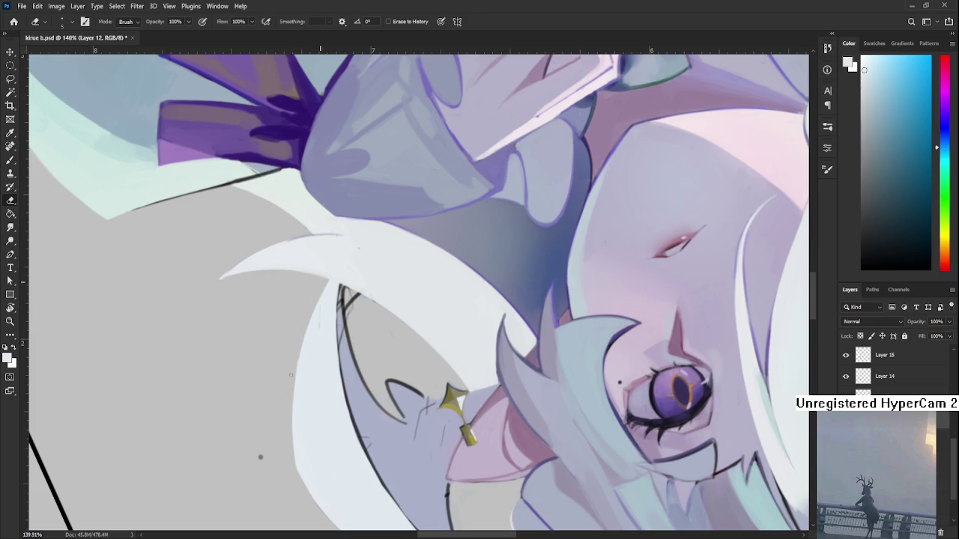
key("b")
scroll(311, 363, "up", 2)
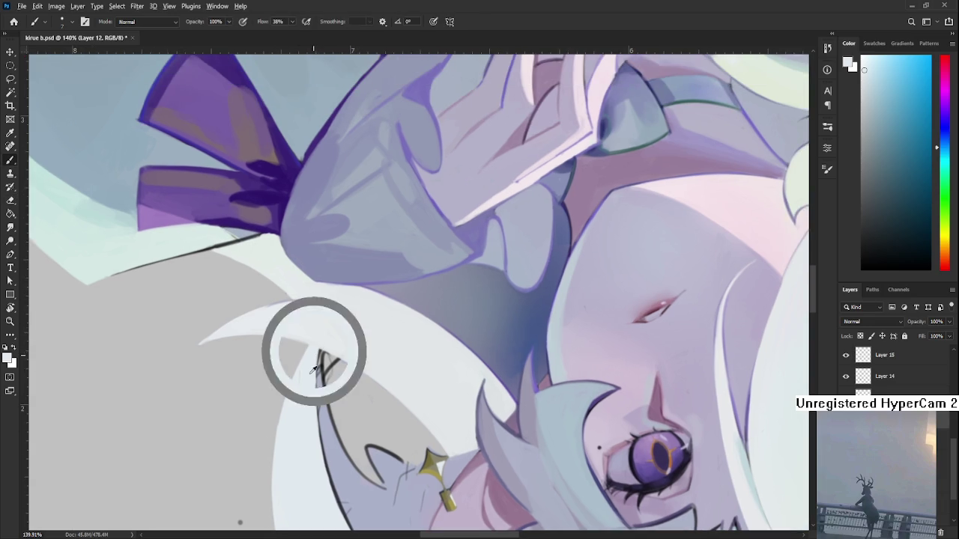
scroll(344, 315, "down", 3)
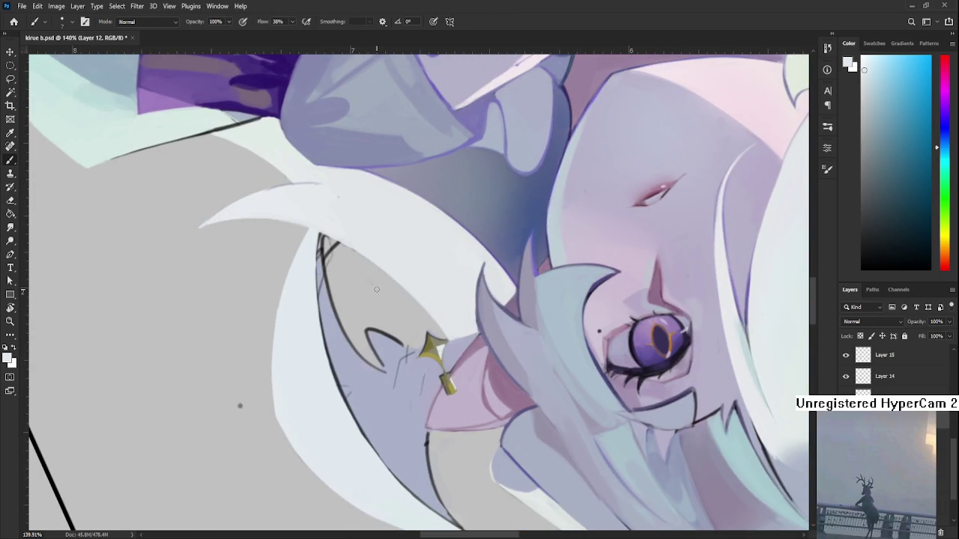
Zoom out to the whole portrait, tilt the canvas about 24 degrees, and pick a blue-purple paint colour
key("ctrl+0")
key("r")
left_click_drag(376, 289, 442, 268)
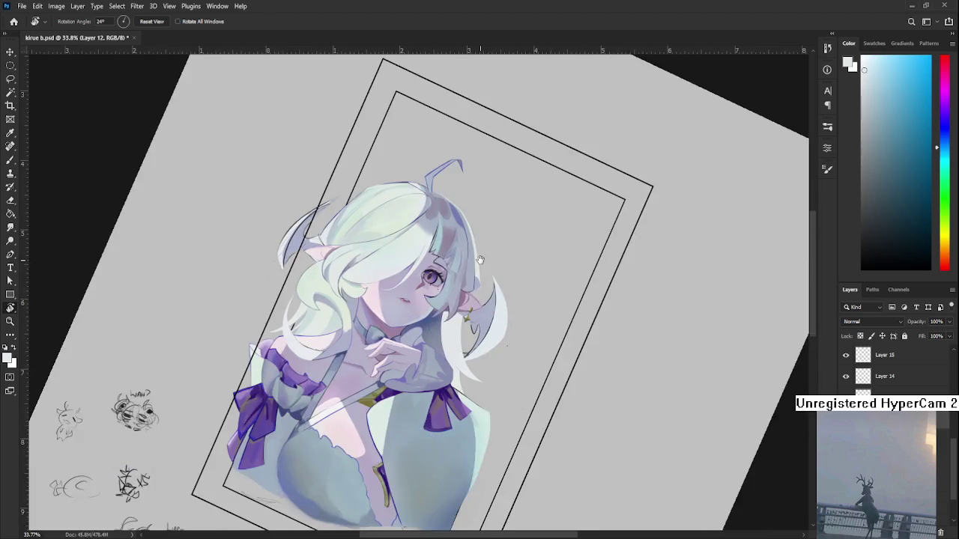
scroll(443, 268, "up", 3)
scroll(445, 270, "down", 3)
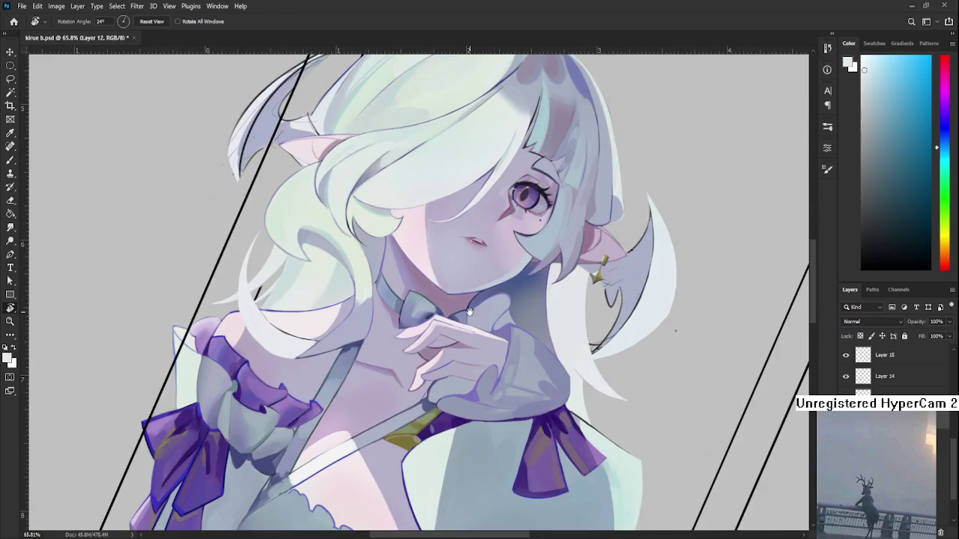
scroll(448, 272, "up", 2)
scroll(448, 271, "up", 2)
key("b")
left_click(405, 460, "alt")
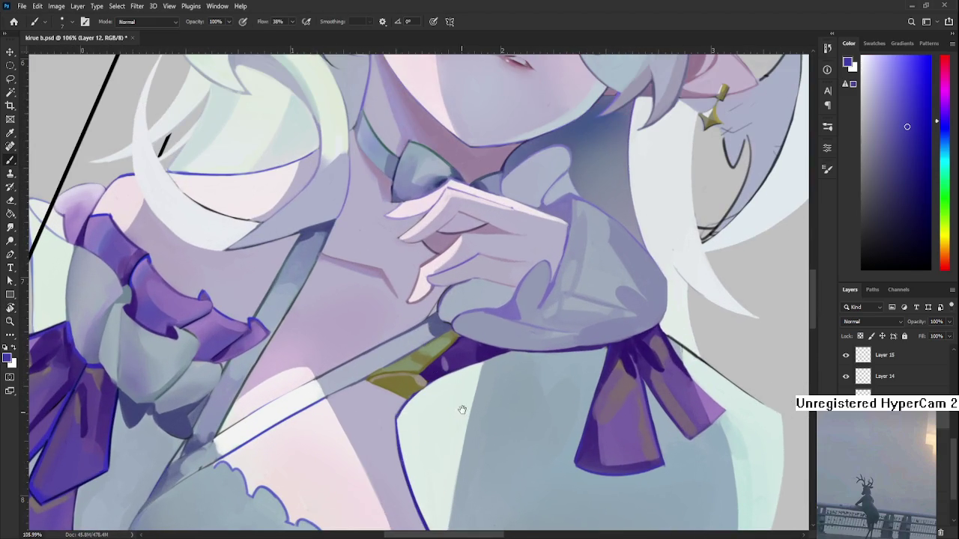
Turn the canvas nearly upside down and draw a thin purple line along the crescent's edge
scroll(371, 434, "down", 2)
key("r")
left_click_drag(371, 435, 433, 510)
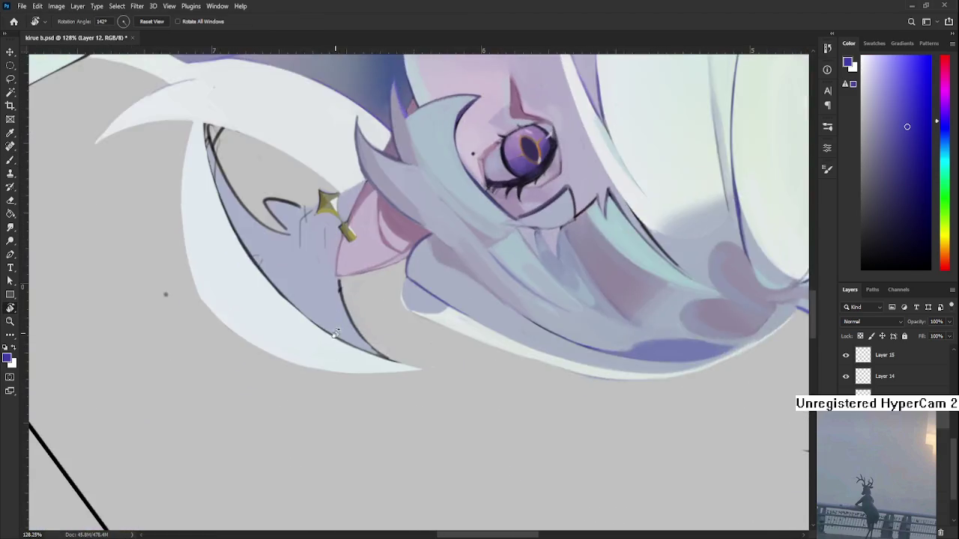
scroll(433, 509, "up", 2)
key("b")
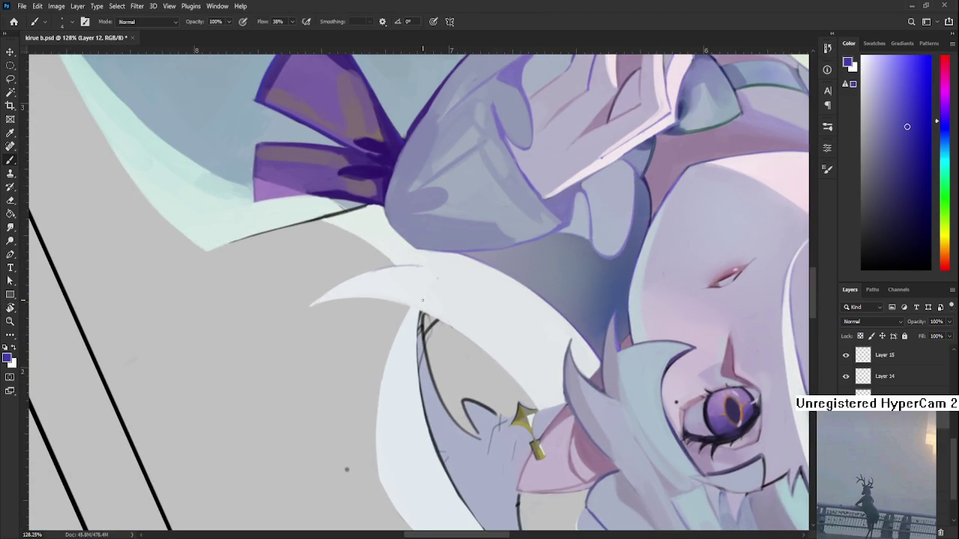
left_click_drag(386, 362, 410, 306)
key("ctrl+z")
key("ctrl+z")
mouse_move(385, 363)
left_mouse_down()
mouse_move(410, 306)
mouse_move(385, 319)
left_mouse_up()
Sample a light lavender and erase part of the strand's thick dark outline
key("r")
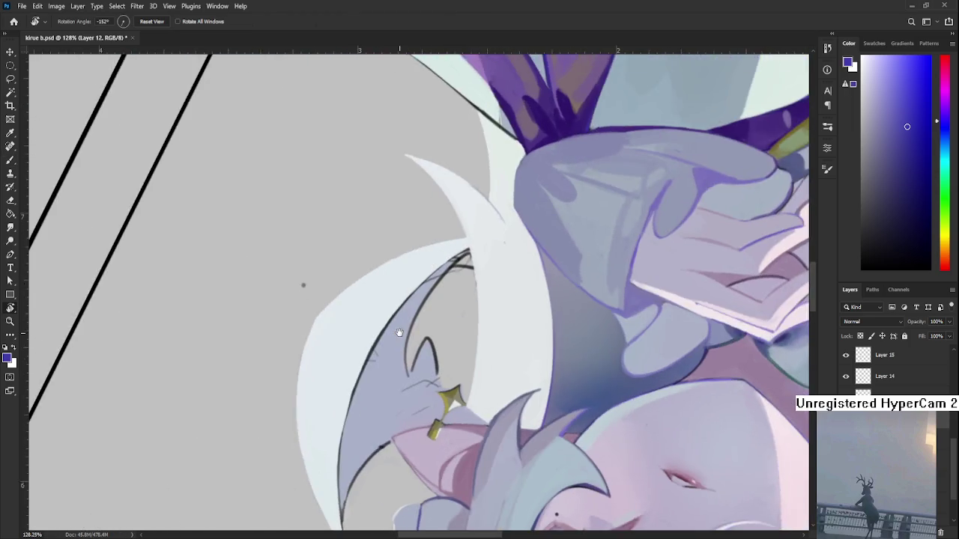
left_click(357, 345, "alt")
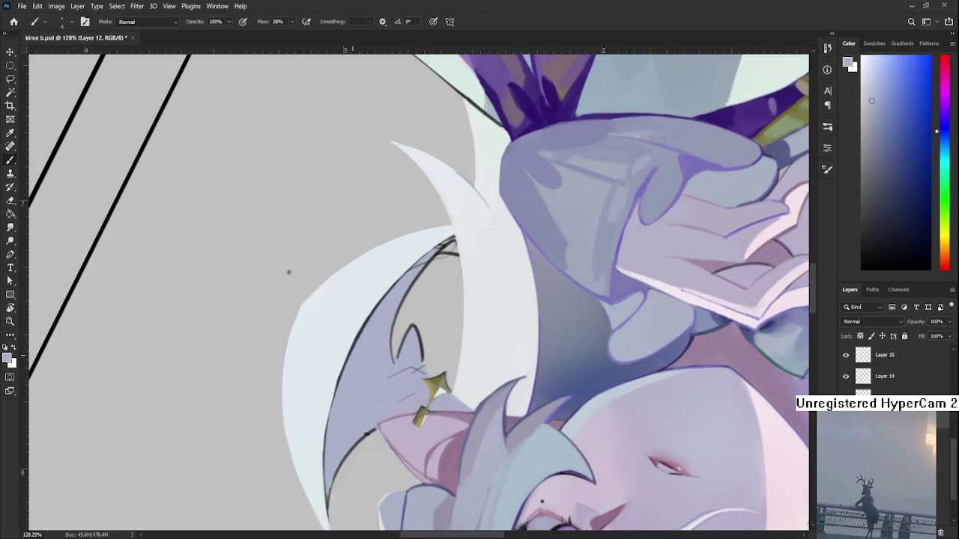
left_click_drag(288, 272, 261, 315)
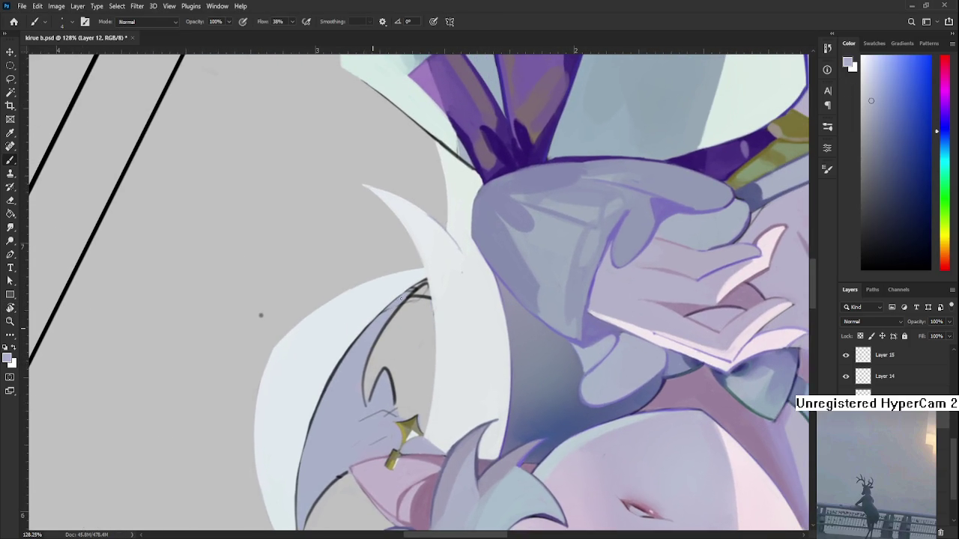
key("e")
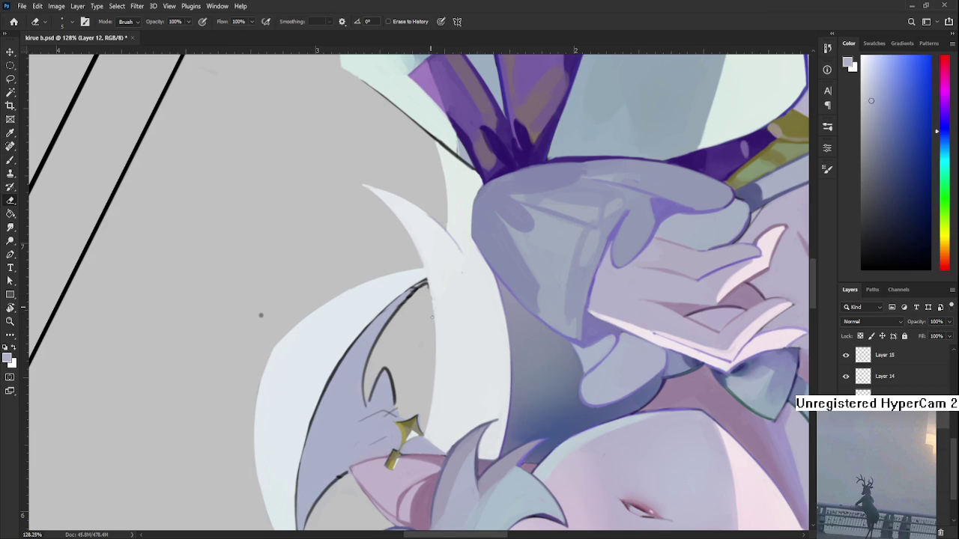
left_click_drag(427, 283, 378, 344)
left_click_drag(260, 315, 501, 469)
key("b")
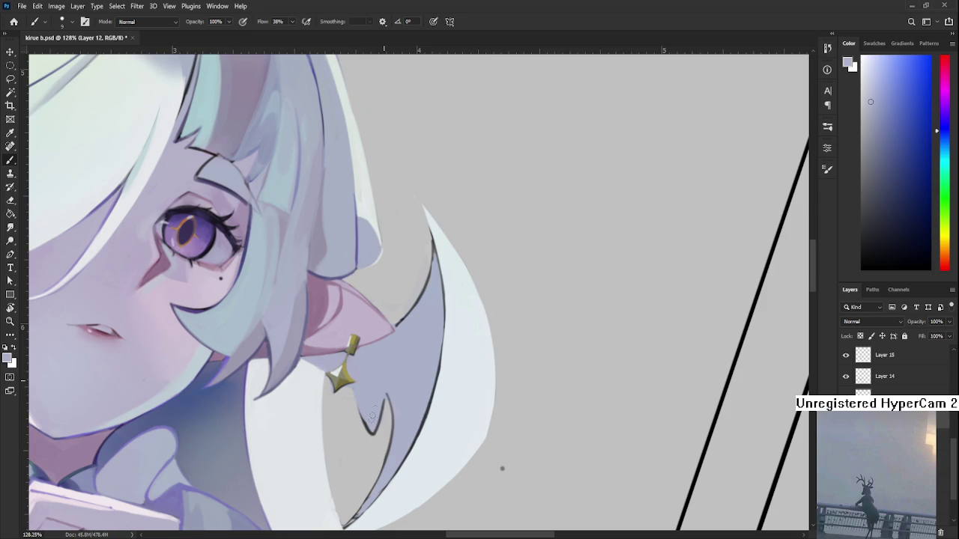
Tilt the canvas about 18 degrees and thicken the dark outline at the crescent strand's lower tip
scroll(385, 373, "down", 3)
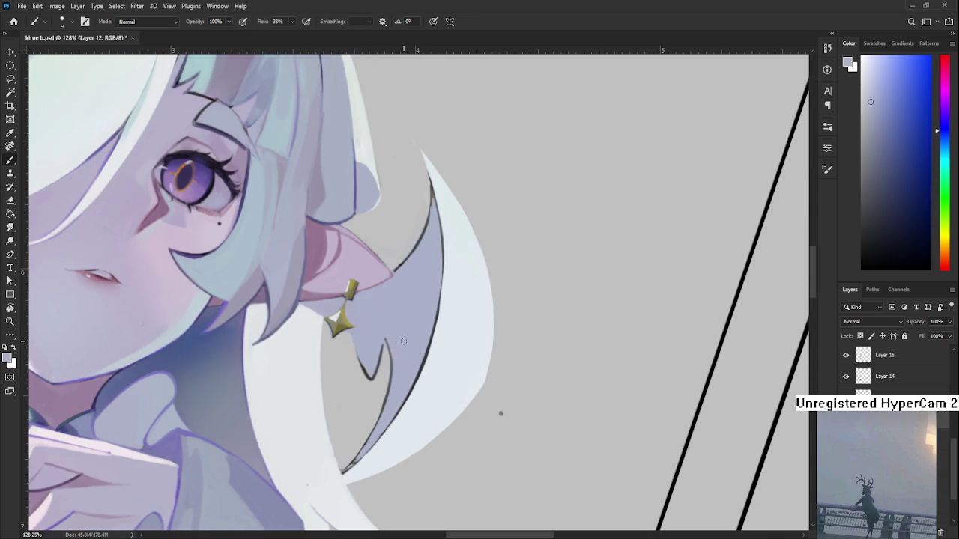
key("r")
mouse_move(400, 383)
left_mouse_down()
mouse_move(432, 380)
mouse_move(400, 427)
left_mouse_up()
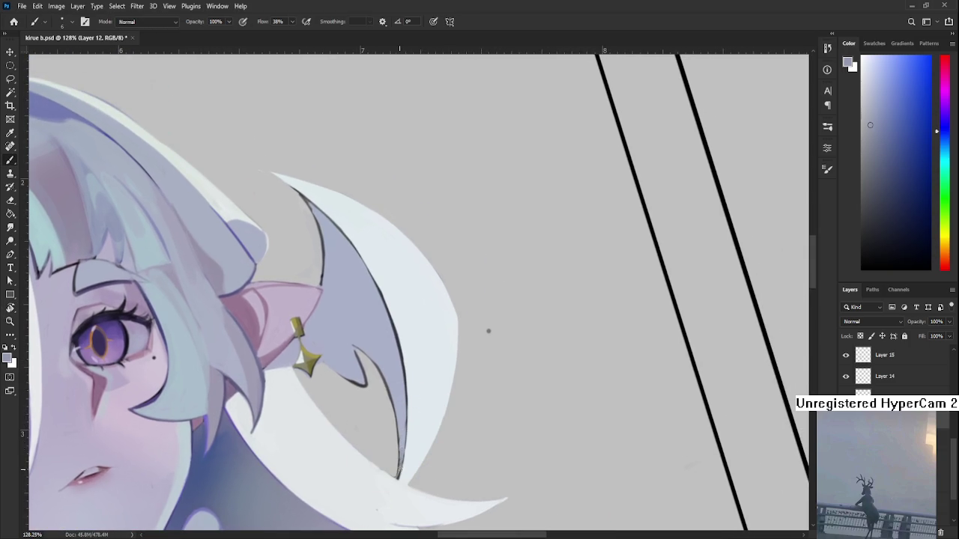
left_click_drag(402, 448, 399, 463)
left_click(405, 427, "alt")
left_click_drag(403, 421, 431, 449)
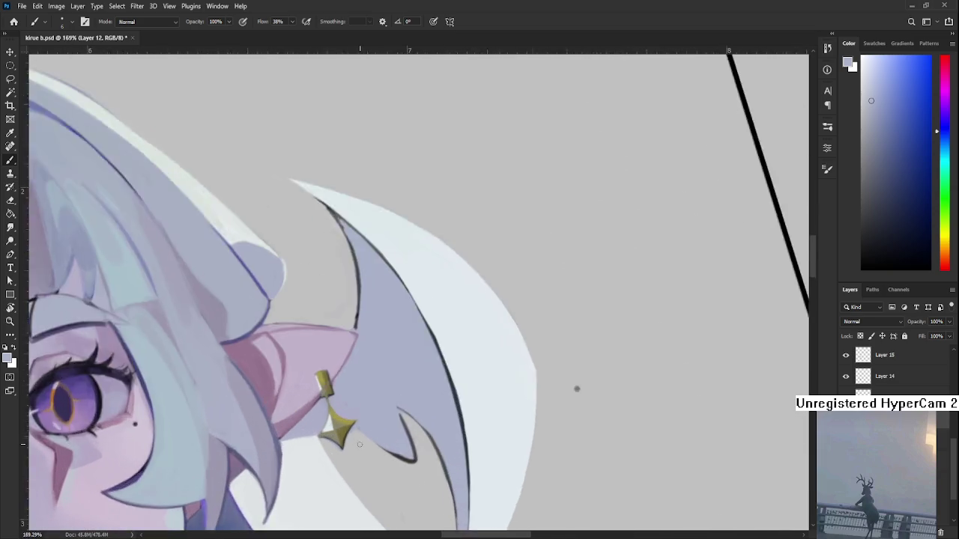
scroll(355, 444, "up", 5)
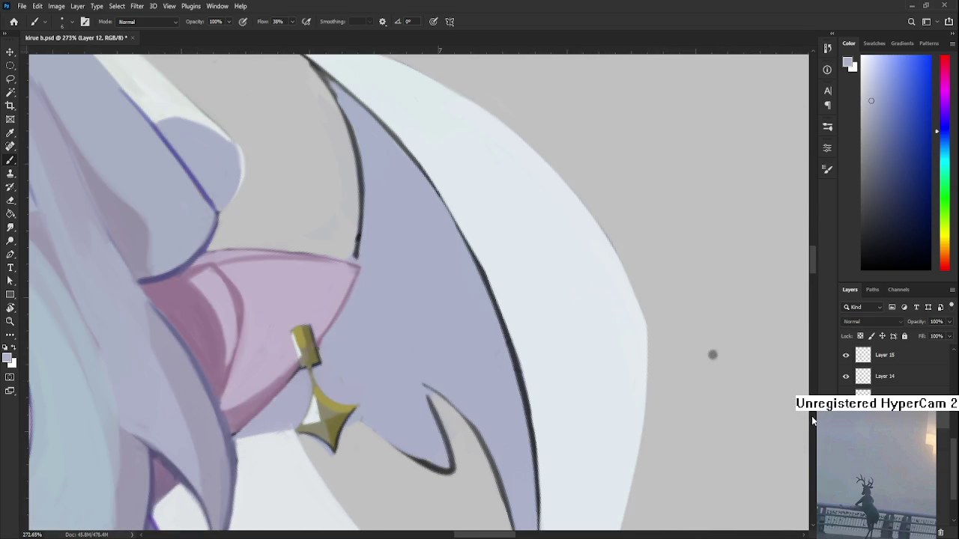
key("e")
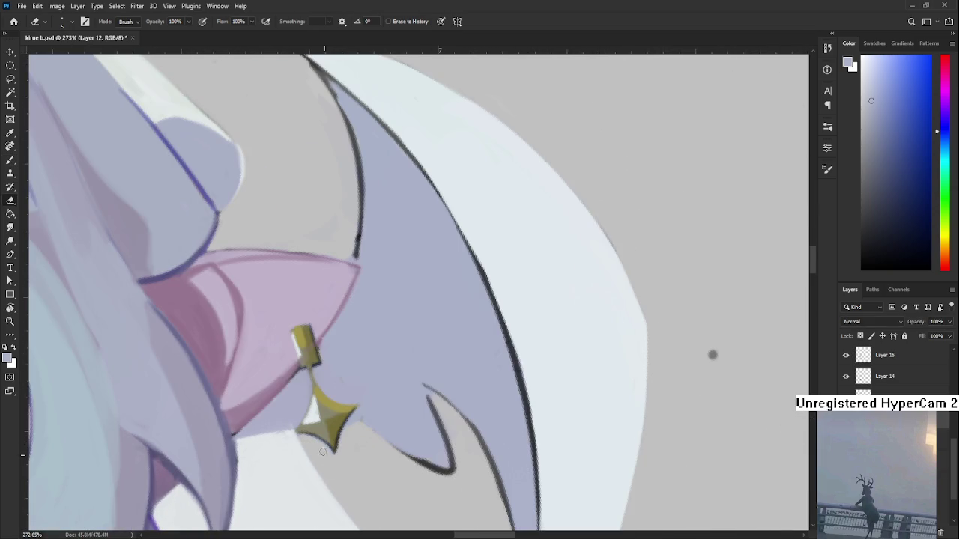
scroll(358, 440, "down", 5)
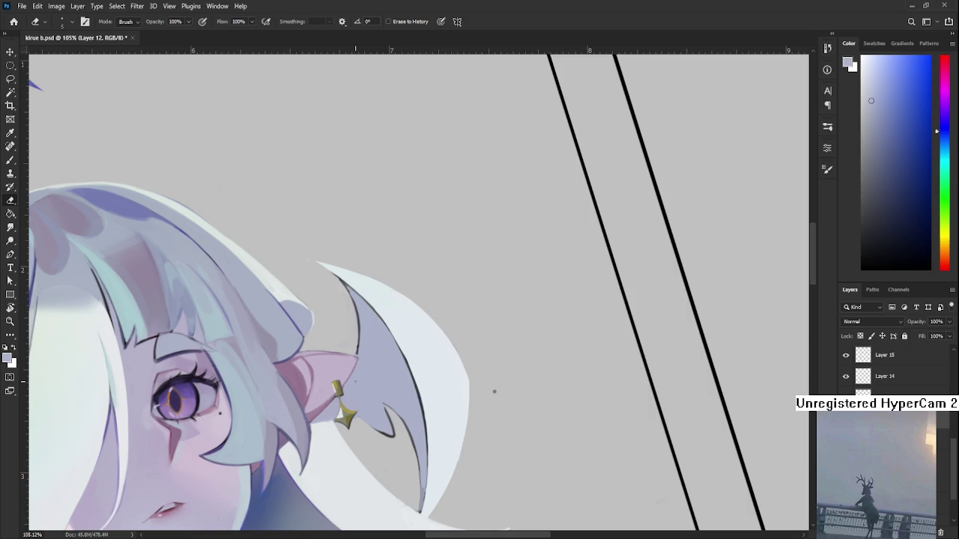
scroll(355, 382, "down", 5)
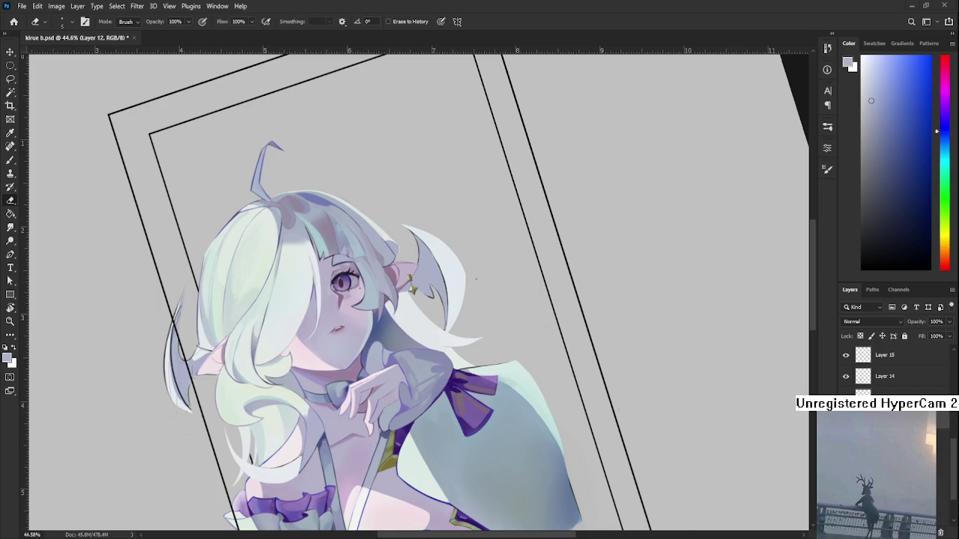
Rotate the canvas back to near level and sample a purple-grey from the hair
scroll(416, 360, "up", 2)
scroll(416, 359, "up", 2)
scroll(416, 352, "up", 2)
scroll(419, 337, "up", 2)
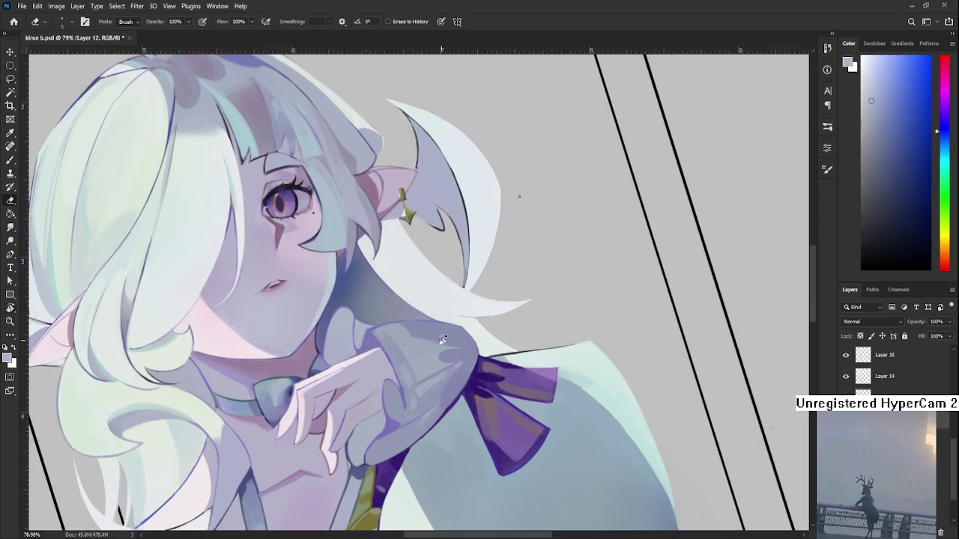
key("r")
left_click_drag(424, 327, 482, 434)
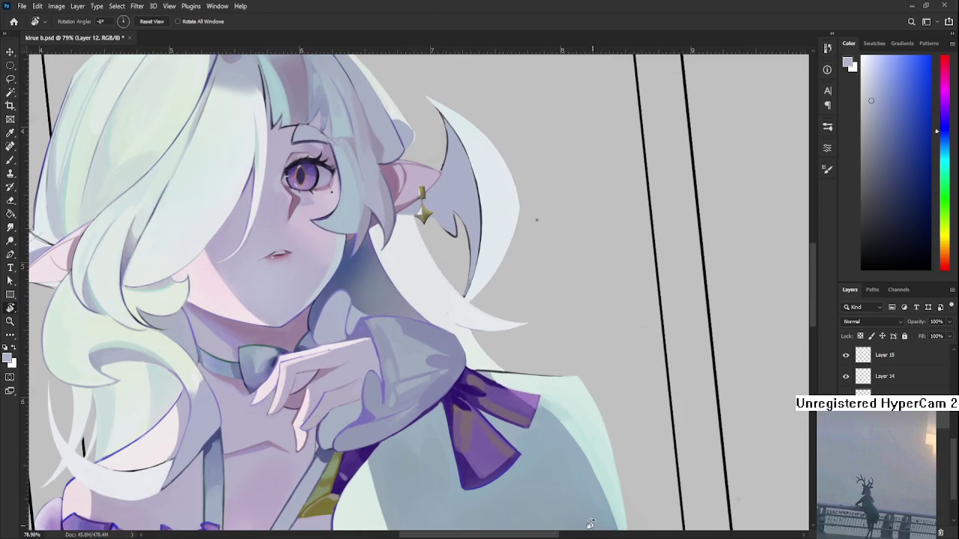
mouse_move(418, 345)
left_mouse_down()
mouse_move(336, 384)
mouse_move(395, 441)
left_mouse_up()
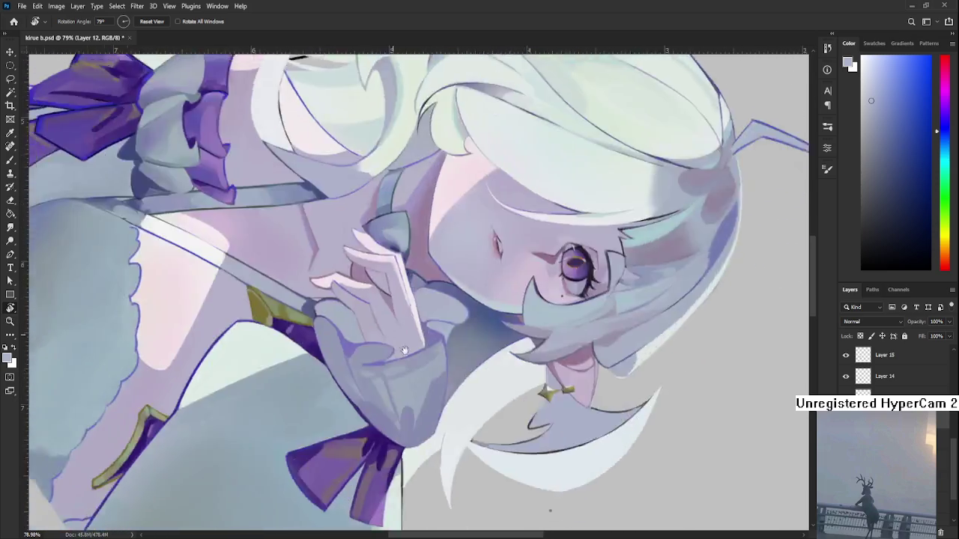
left_click_drag(395, 441, 405, 365)
key("b")
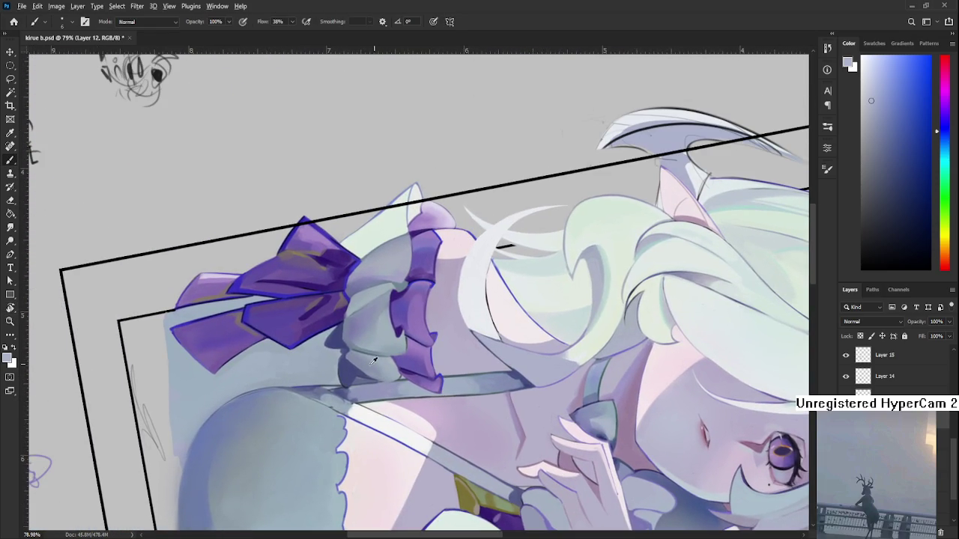
left_click(378, 357, "alt")
left_click_drag(510, 420, 390, 366)
mouse_move(449, 528)
left_mouse_down()
mouse_move(385, 398)
mouse_move(361, 392)
left_mouse_up()
Rotate the canvas to about 10 degrees and bring the crescent hair strand into view
key("r")
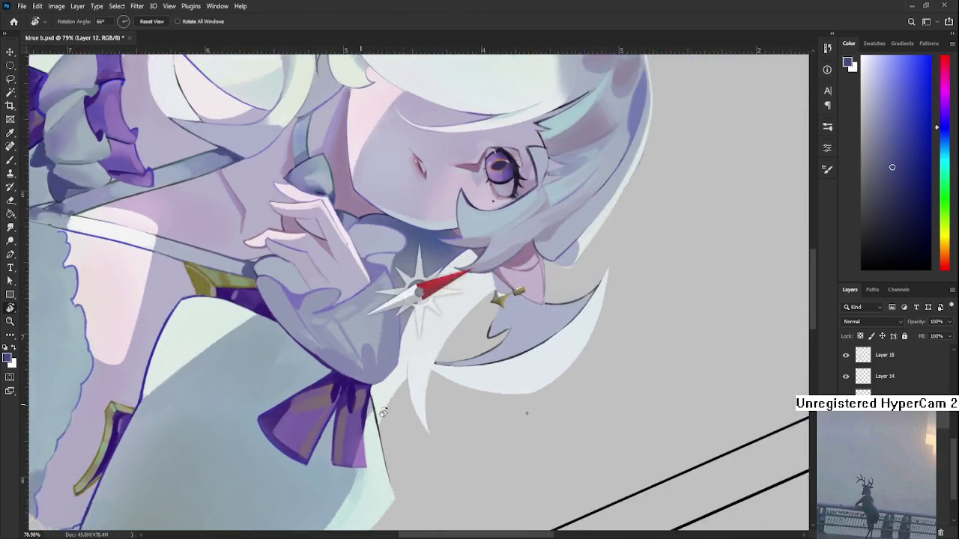
scroll(361, 392, "up", 2)
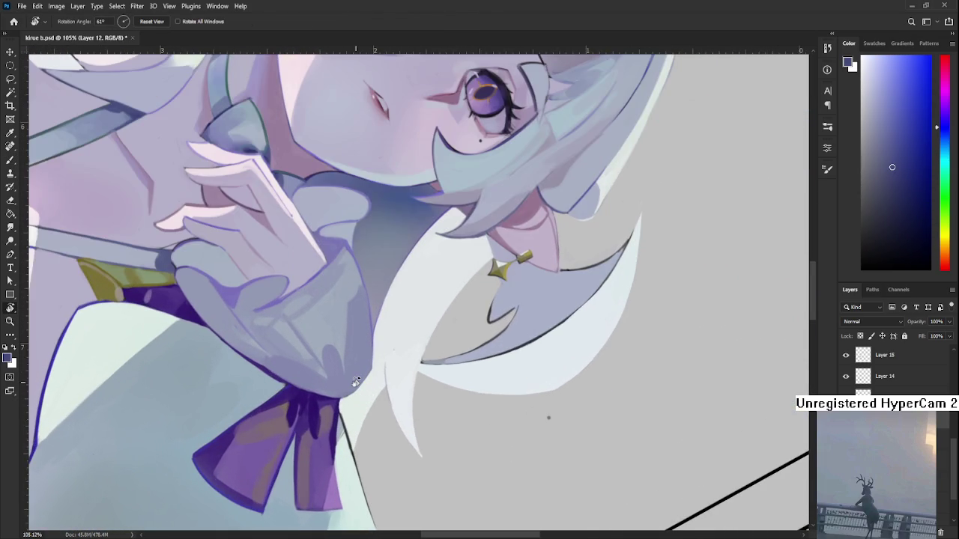
scroll(322, 374, "up", 1)
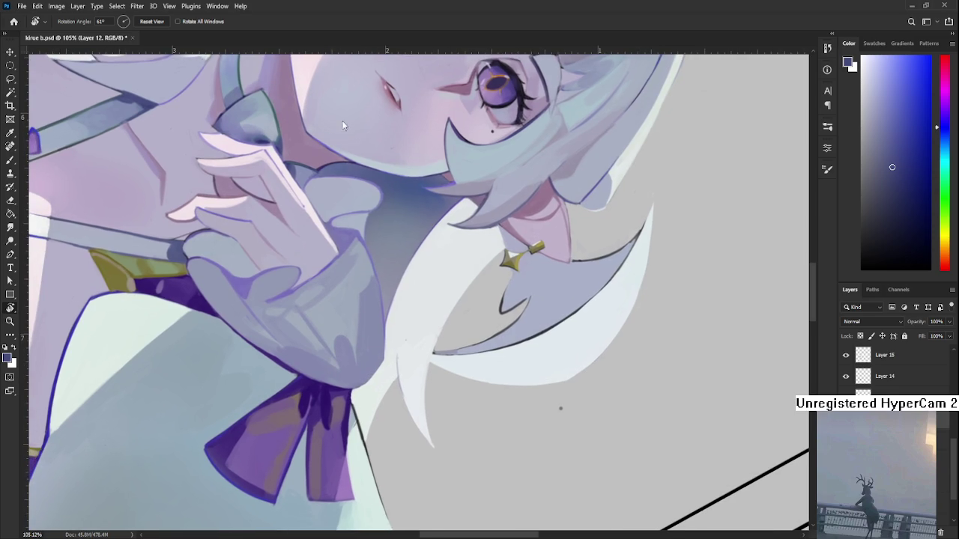
left_click_drag(322, 374, 422, 359)
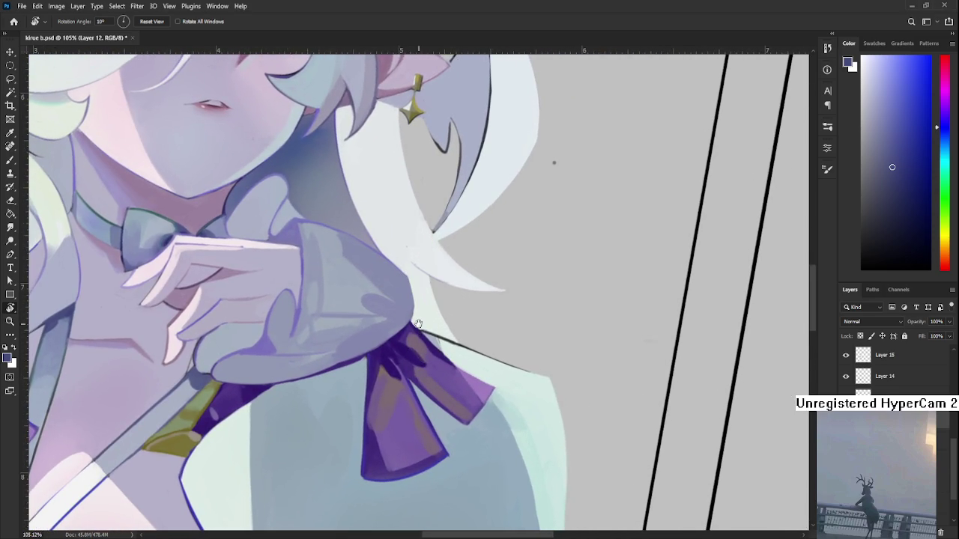
scroll(412, 361, "up", 1)
scroll(398, 364, "up", 1)
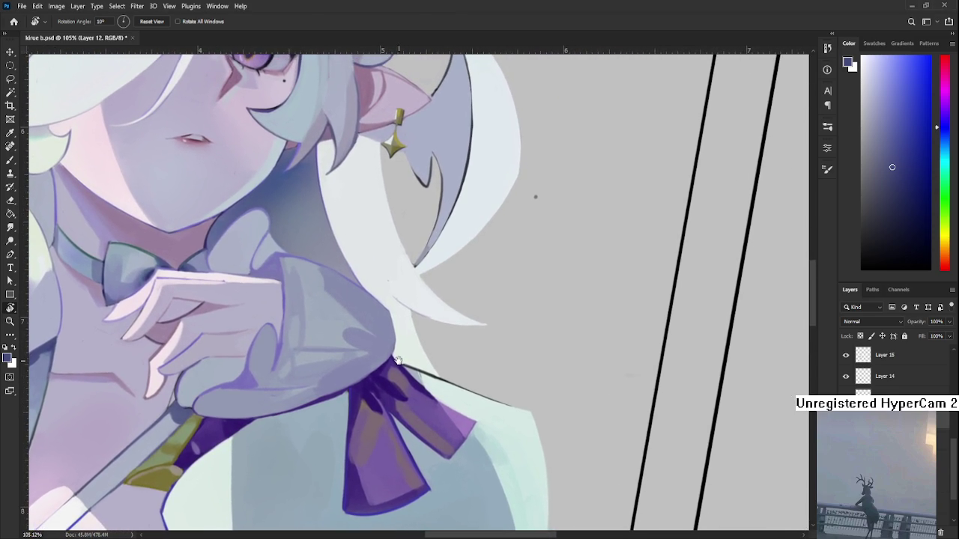
key("b")
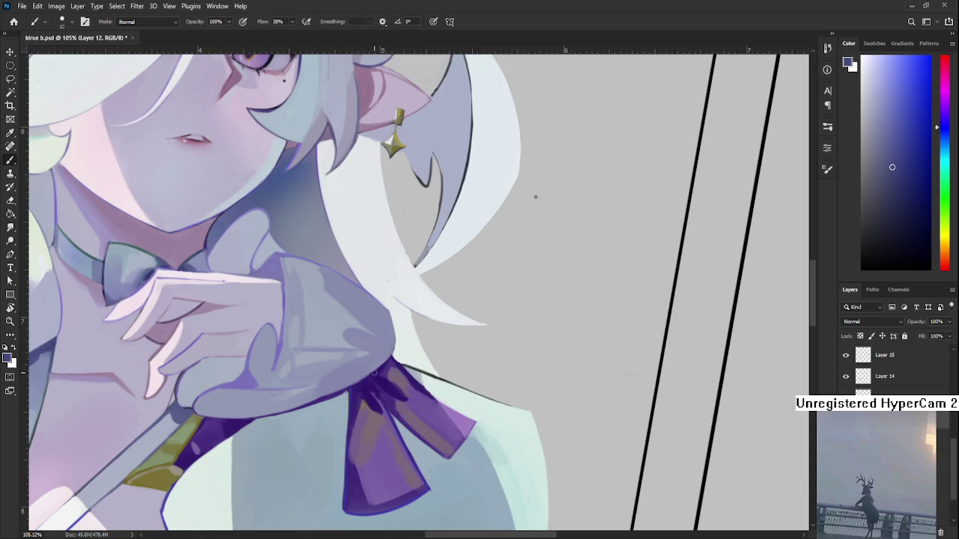
left_click_drag(365, 377, 437, 365)
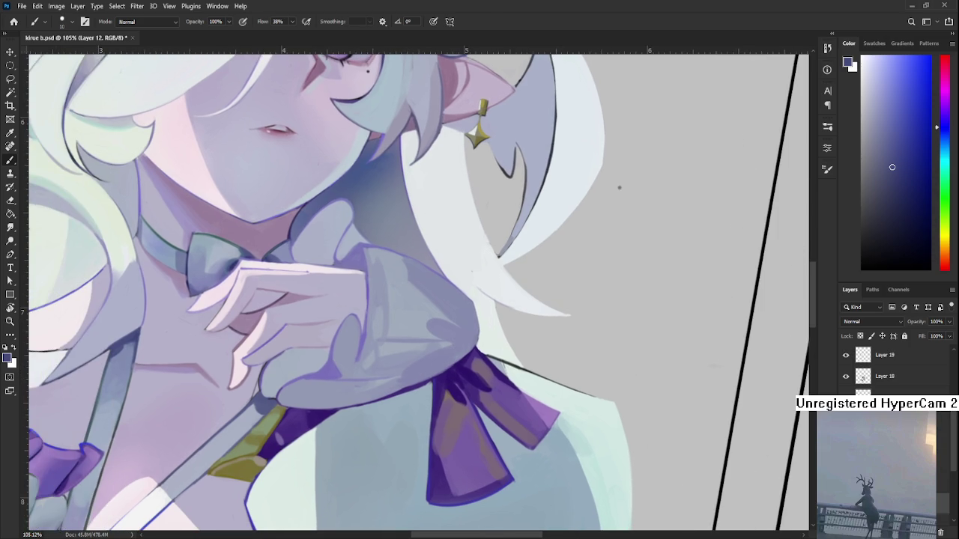
scroll(602, 380, "up", 5)
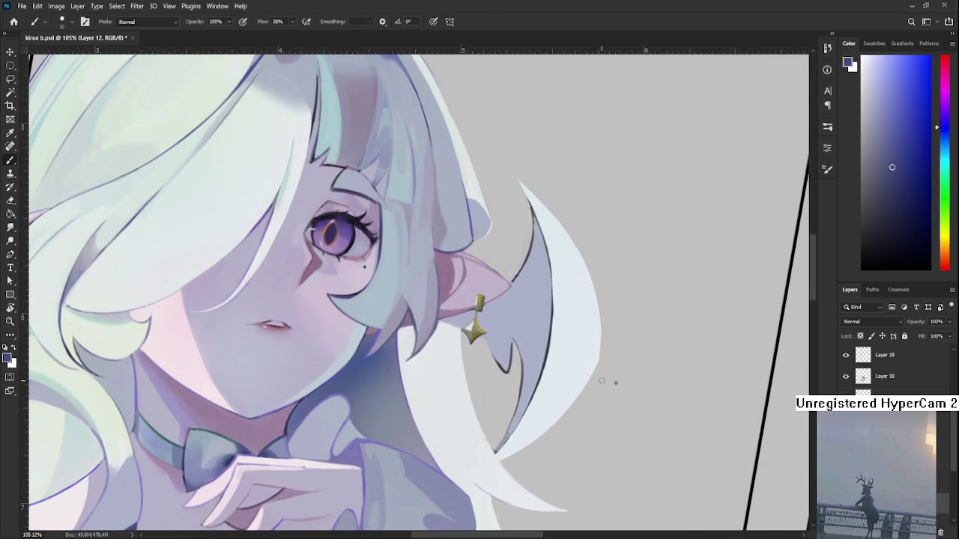
scroll(603, 380, "down", 2)
left_click_drag(609, 382, 449, 396)
key("e")
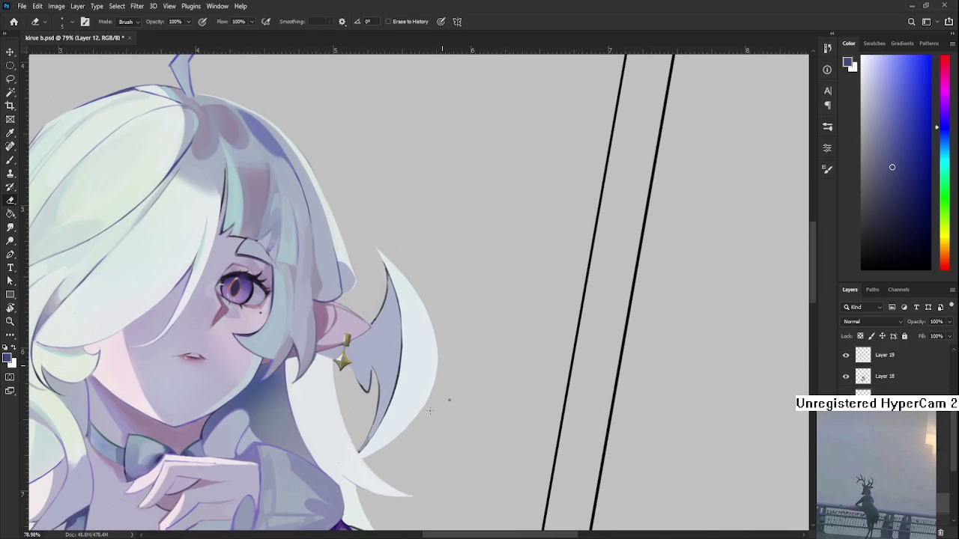
Sample near-white and brighten the crescent strand's left edge down to its tip with fine strokes
key("r")
mouse_move(377, 400)
left_mouse_down()
mouse_move(508, 315)
mouse_move(486, 399)
mouse_move(327, 373)
mouse_move(318, 422)
left_mouse_up()
key("b")
left_click(341, 391, "alt")
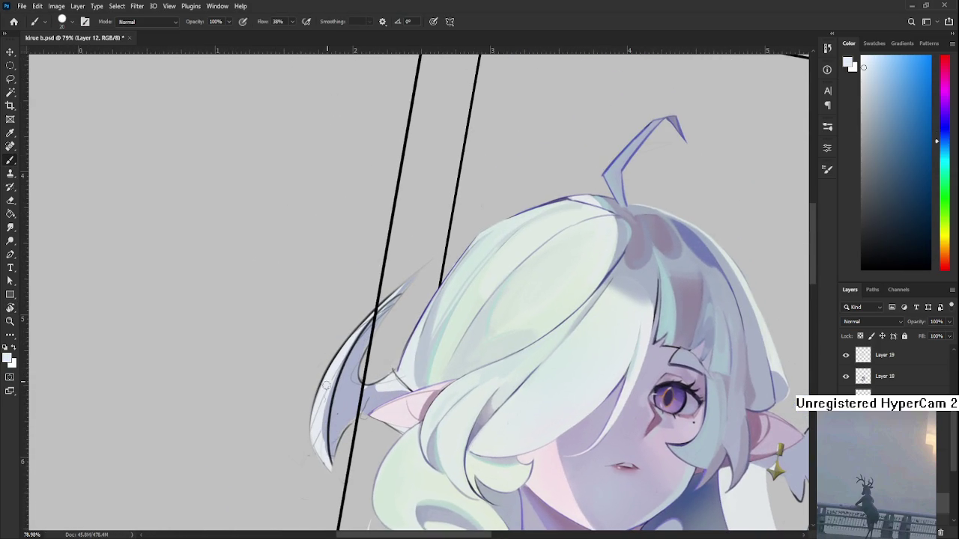
mouse_move(330, 375)
left_mouse_down()
mouse_move(321, 443)
mouse_move(316, 430)
left_mouse_up()
key("e")
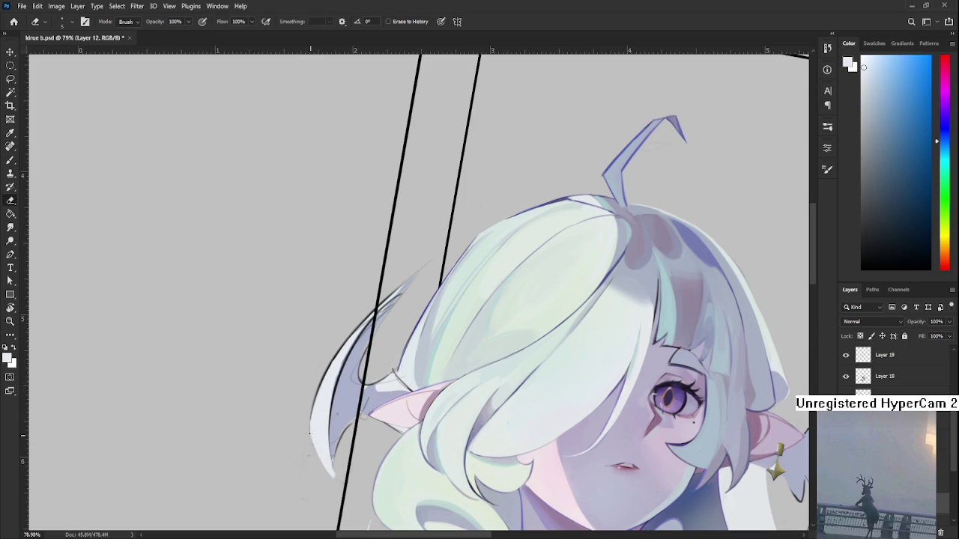
left_click_drag(334, 466, 334, 376)
key("b")
key("bracketleft")
key("bracketleft")
key("bracketleft")
mouse_move(378, 300)
left_mouse_down()
mouse_move(322, 392)
mouse_move(330, 447)
left_mouse_up()
left_click_drag(382, 294, 345, 351)
Sample a light grey-blue and repaint the upper edge of the left strand
left_click_drag(367, 317, 336, 366)
left_click(323, 401, "alt")
mouse_move(357, 327)
left_mouse_down()
mouse_move(336, 363)
mouse_move(329, 419)
left_mouse_up()
key("e")
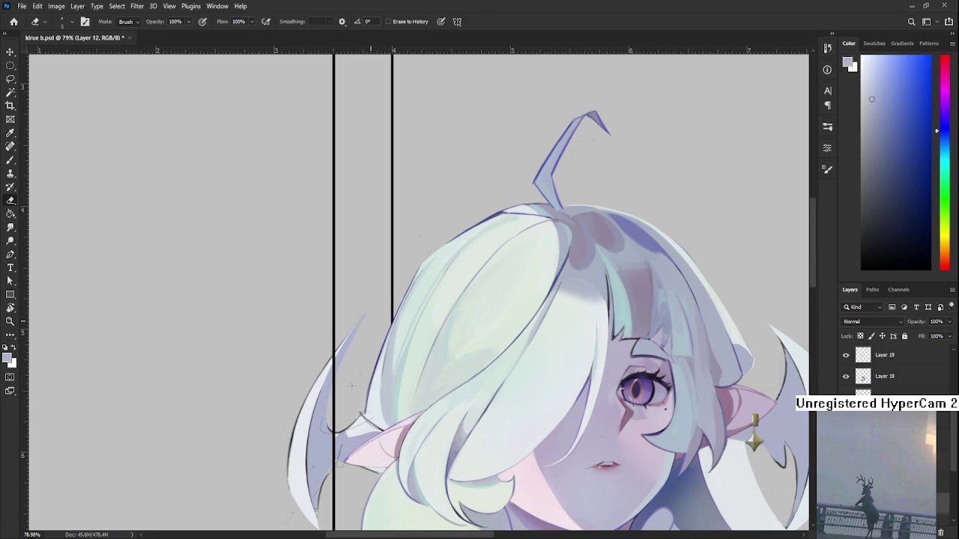
left_click_drag(345, 387, 353, 350)
key("b")
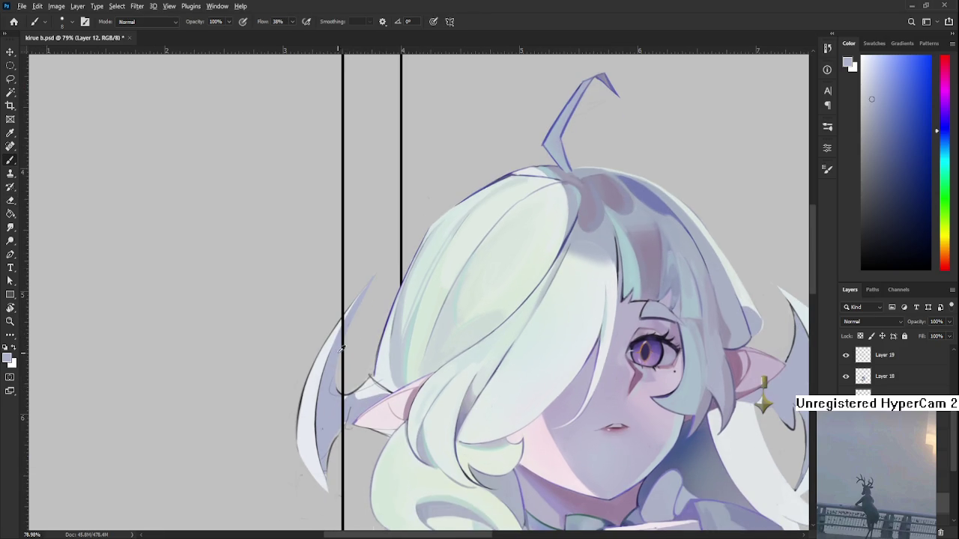
key("bracketright")
key("bracketright")
key("bracketright")
key("bracketleft")
key("bracketleft")
key("bracketleft")
Paint darker purple shading where the strand's base meets the pointed ear
scroll(237, 352, "down", 1)
scroll(237, 353, "up", 3)
mouse_move(261, 371)
left_mouse_down()
mouse_move(238, 353)
mouse_move(226, 372)
left_mouse_up()
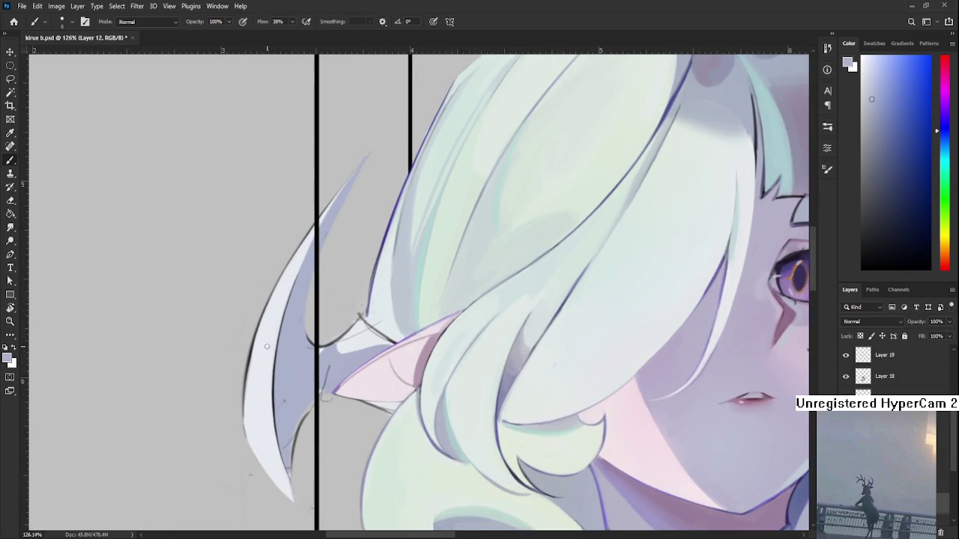
mouse_move(334, 353)
left_mouse_down()
mouse_move(367, 327)
mouse_move(340, 349)
mouse_move(372, 340)
mouse_move(368, 331)
left_mouse_up()
Sample the strand's light lavender and alternate eraser and brush to smooth the join
left_click(390, 326, "alt")
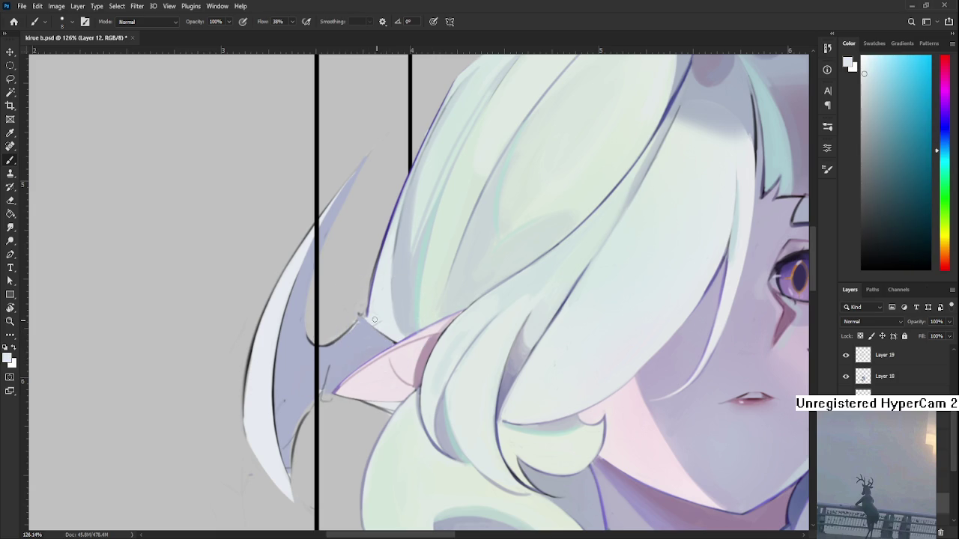
left_click_drag(420, 311, 372, 349)
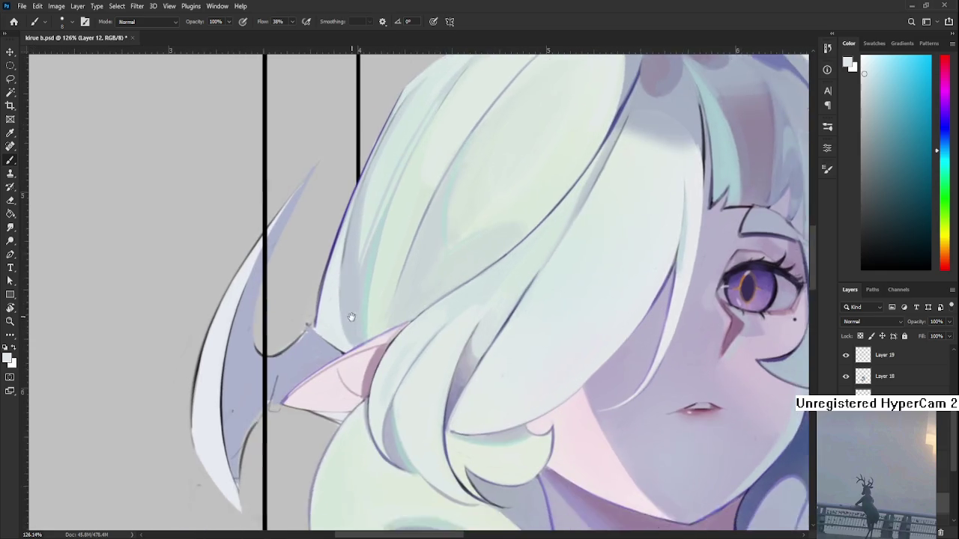
left_click(330, 350, "alt")
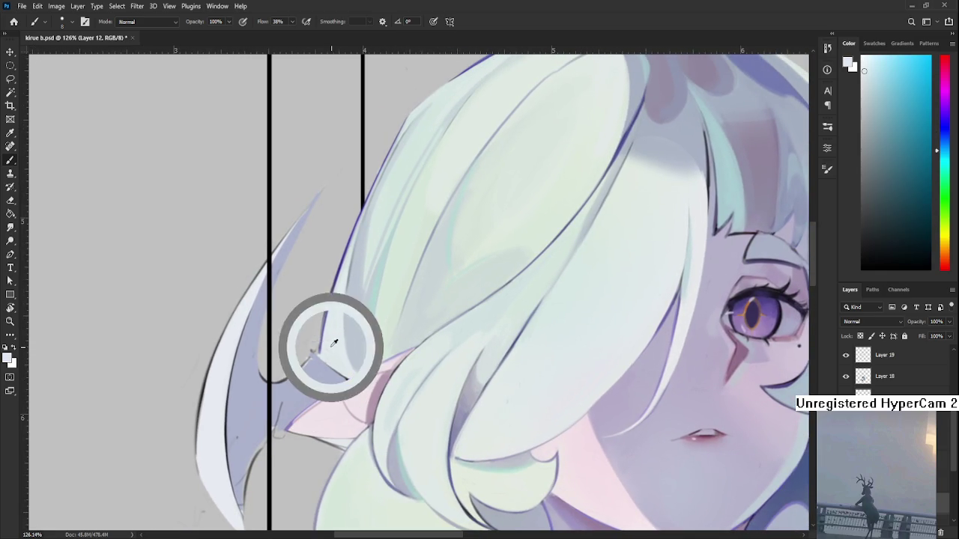
left_click(325, 348, "alt")
key("e")
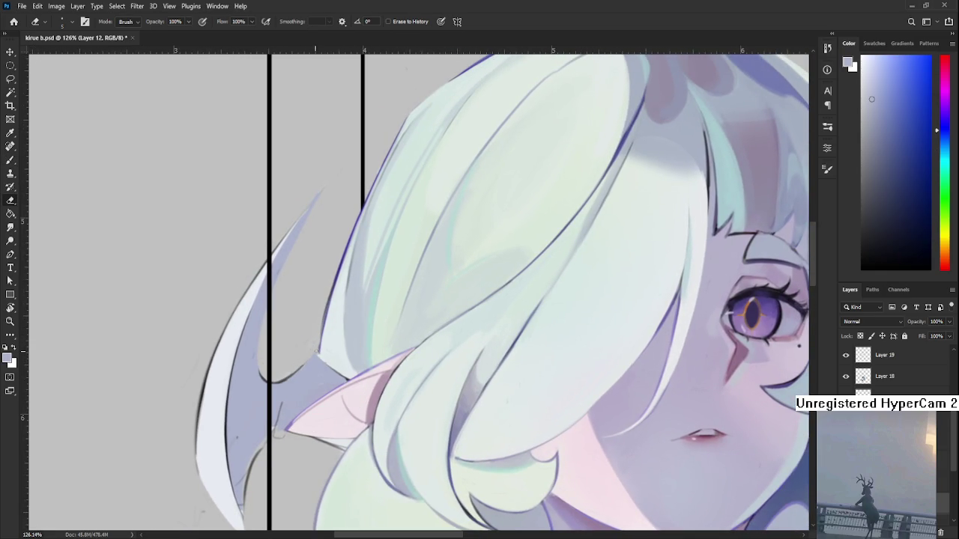
key("b")
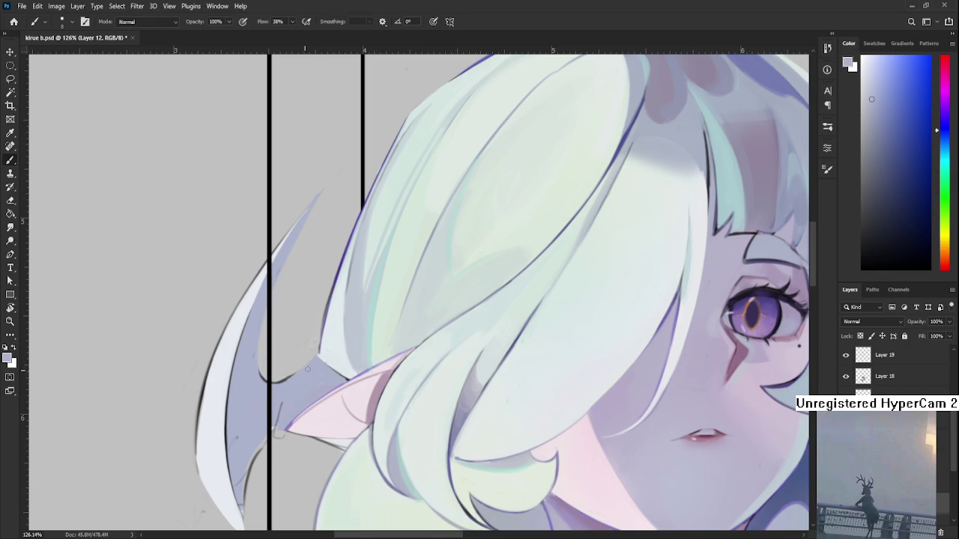
key("e")
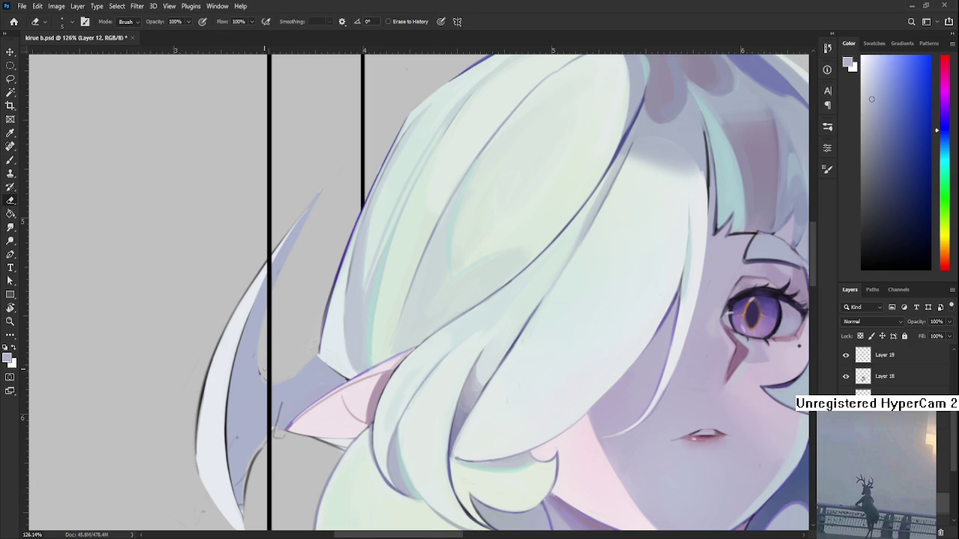
key("b")
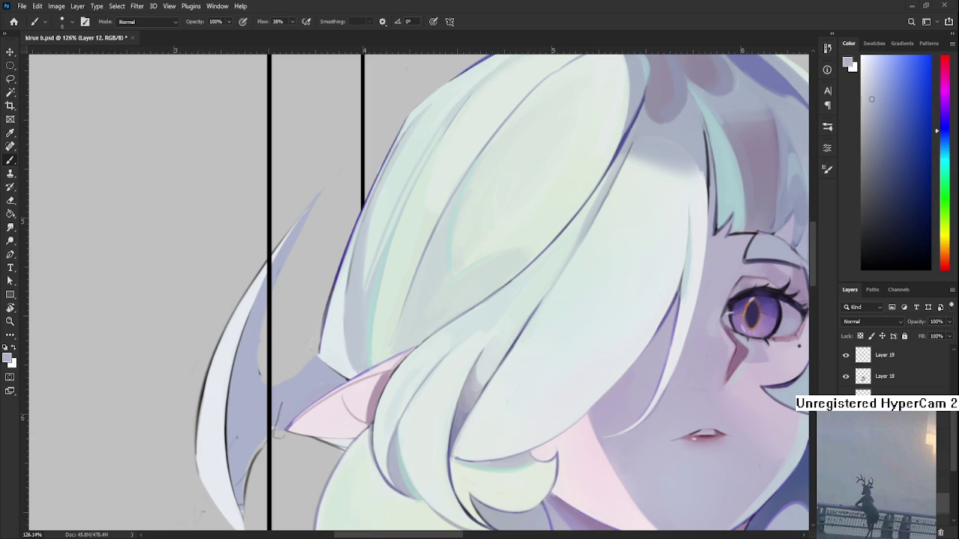
scroll(424, 270, "down", 2)
key("e")
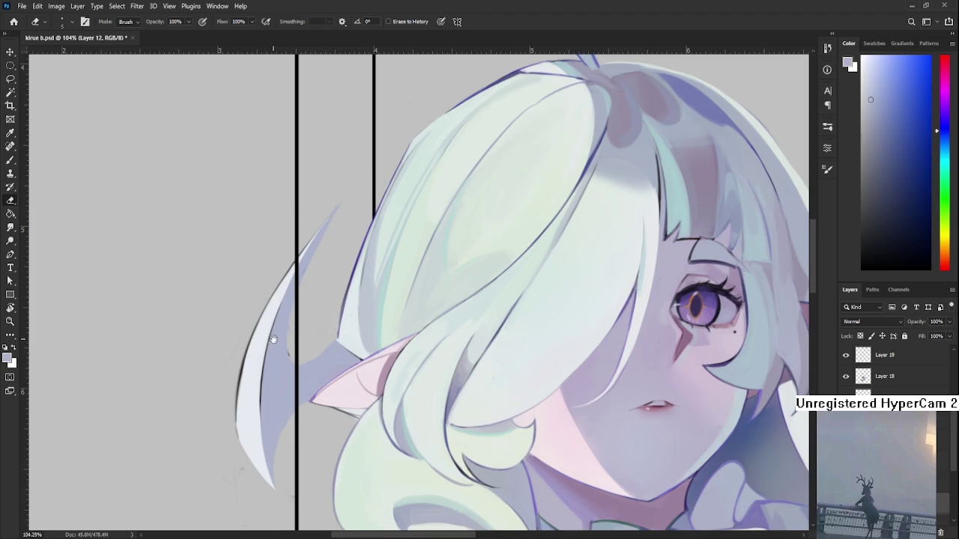
Try a thin black line at the strand's base, undo it, then fill the base with sampled lavender
left_click_drag(272, 336, 275, 355)
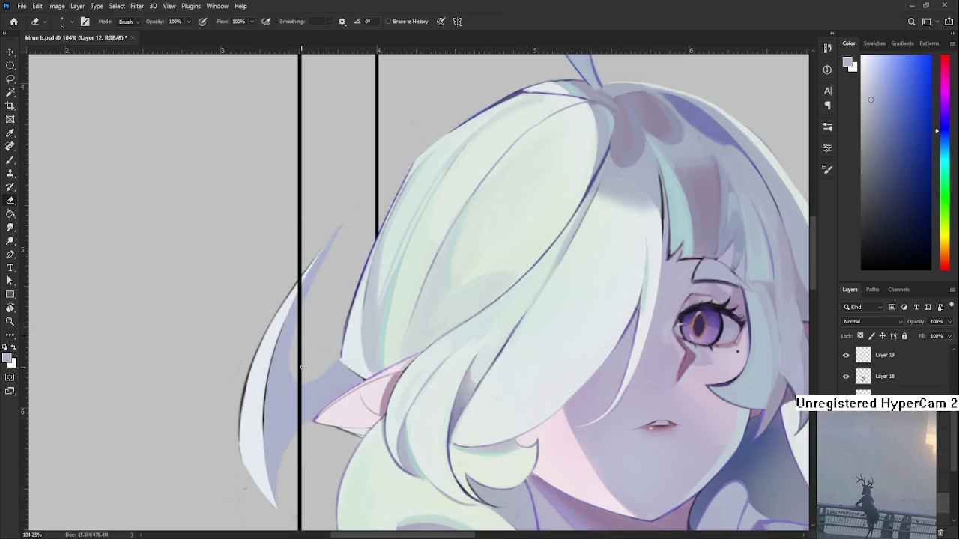
key("b")
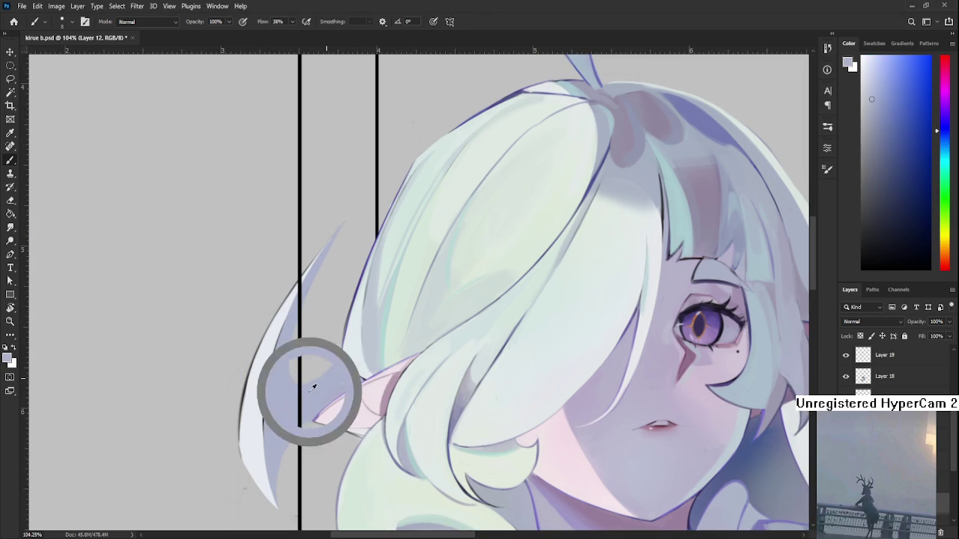
key("d")
left_click_drag(297, 395, 330, 375)
key("ctrl+z")
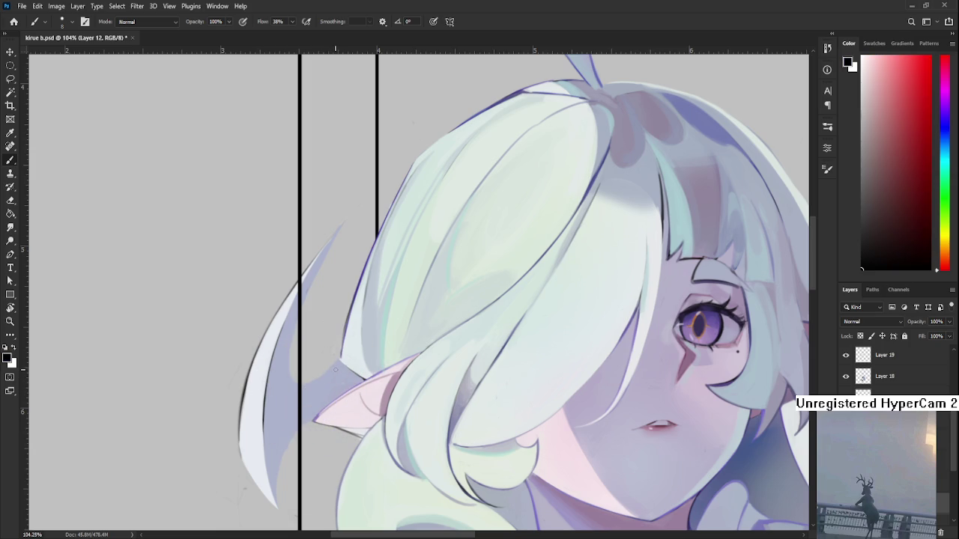
left_click(332, 368, "alt")
key("e")
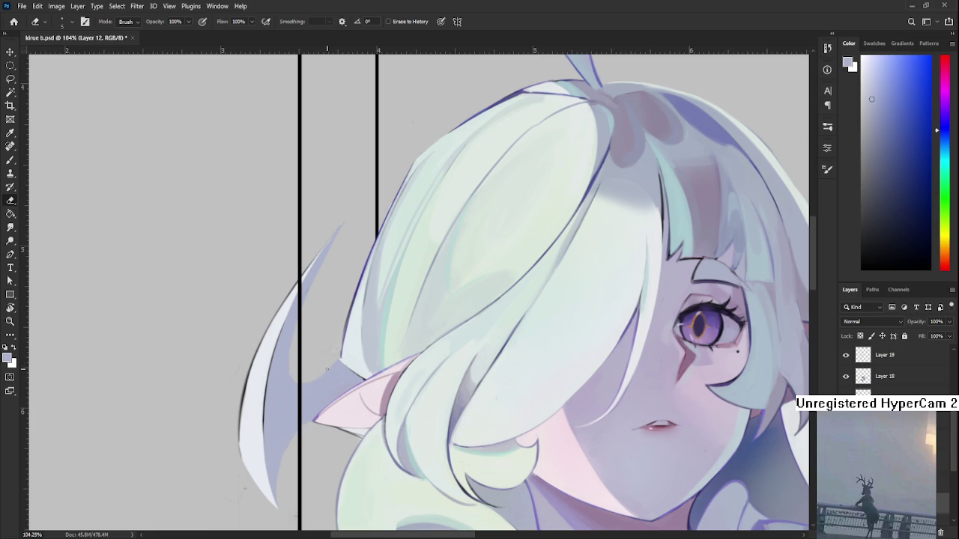
key("b")
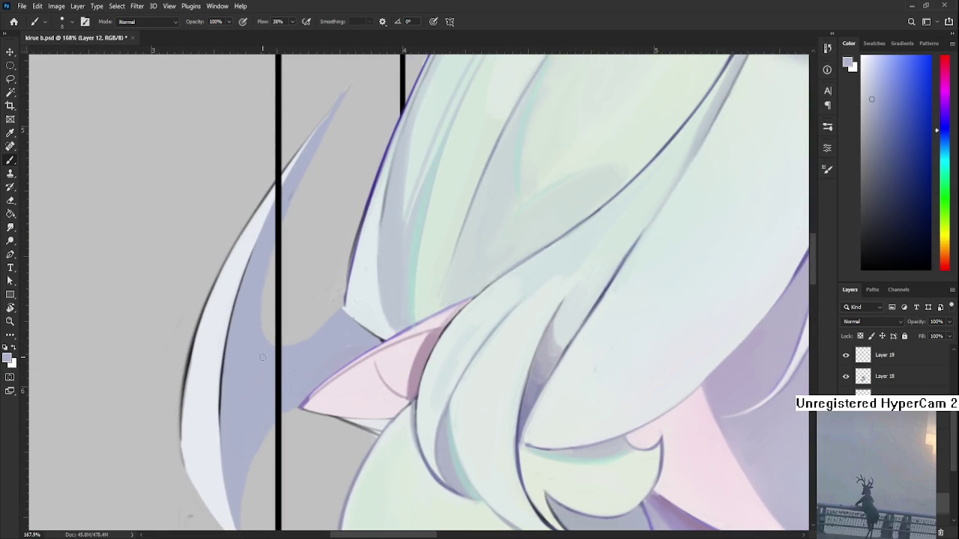
Sample the near-white hair colour and lighten the dark outline along the strand's left edge
left_click(206, 322, "alt")
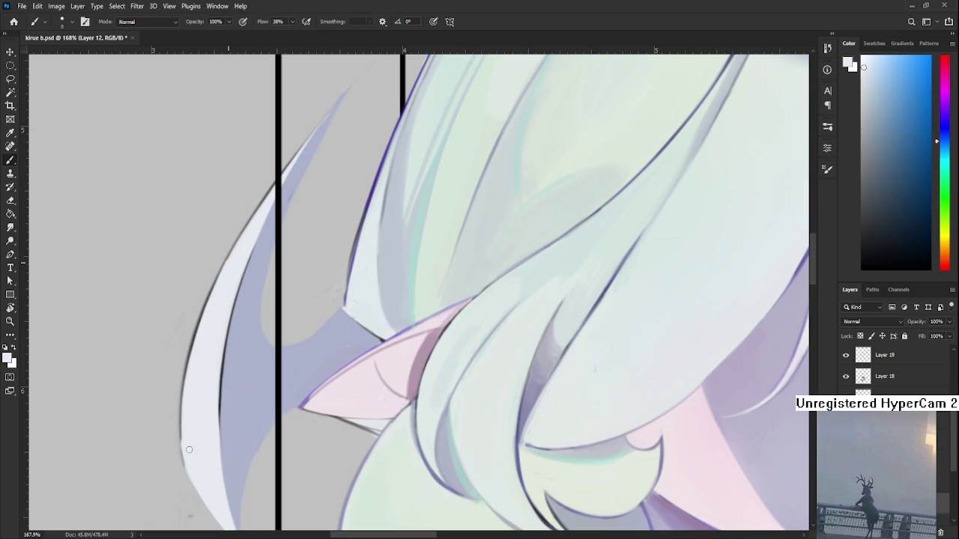
scroll(182, 389, "up", 2)
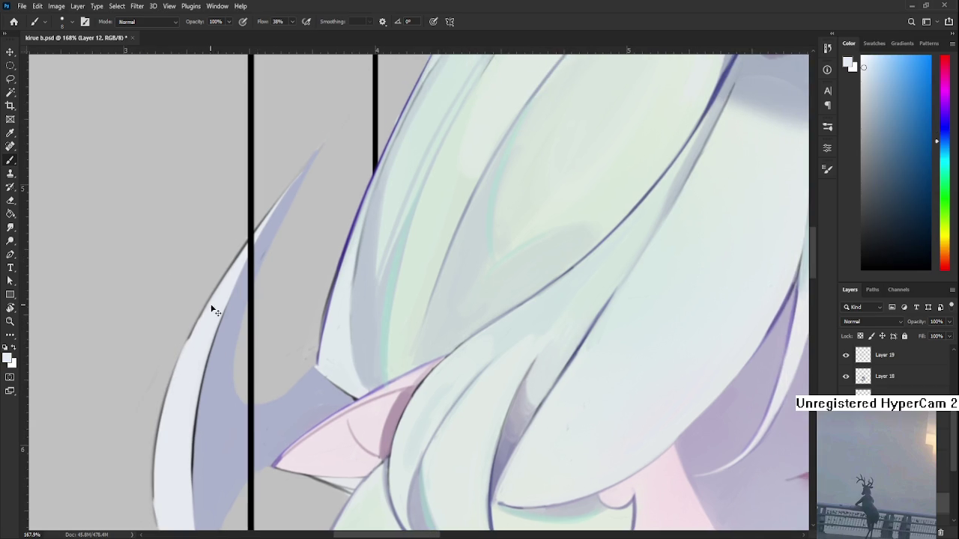
scroll(175, 424, "down", 1)
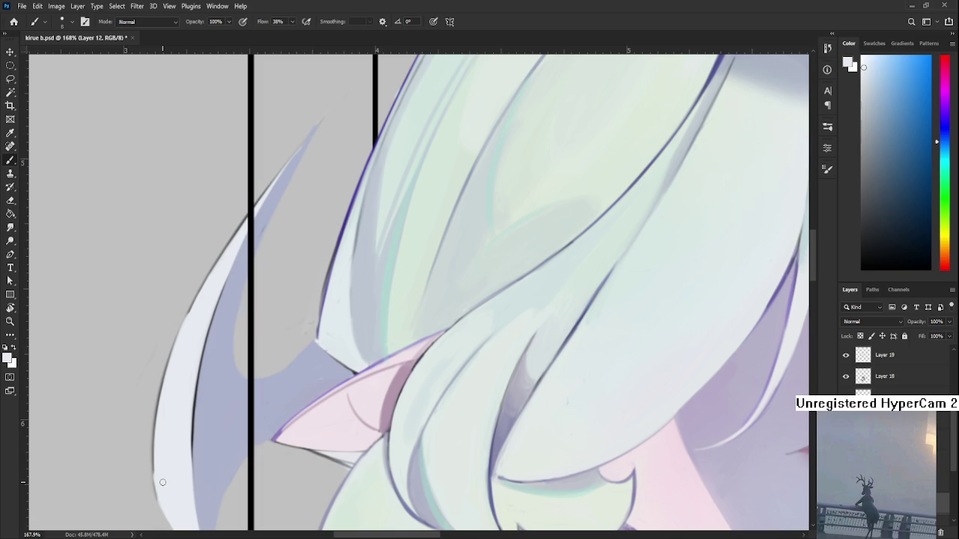
left_click_drag(162, 483, 194, 415)
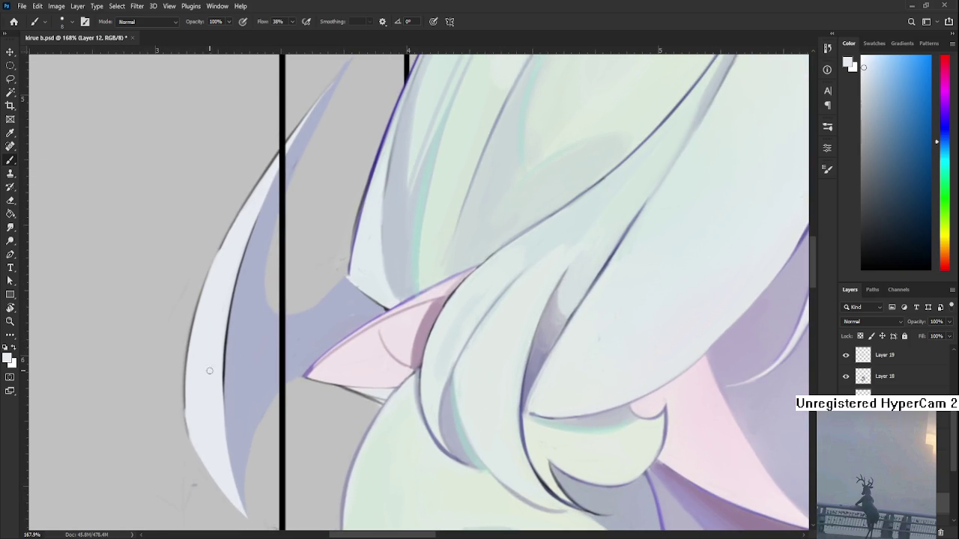
key("e")
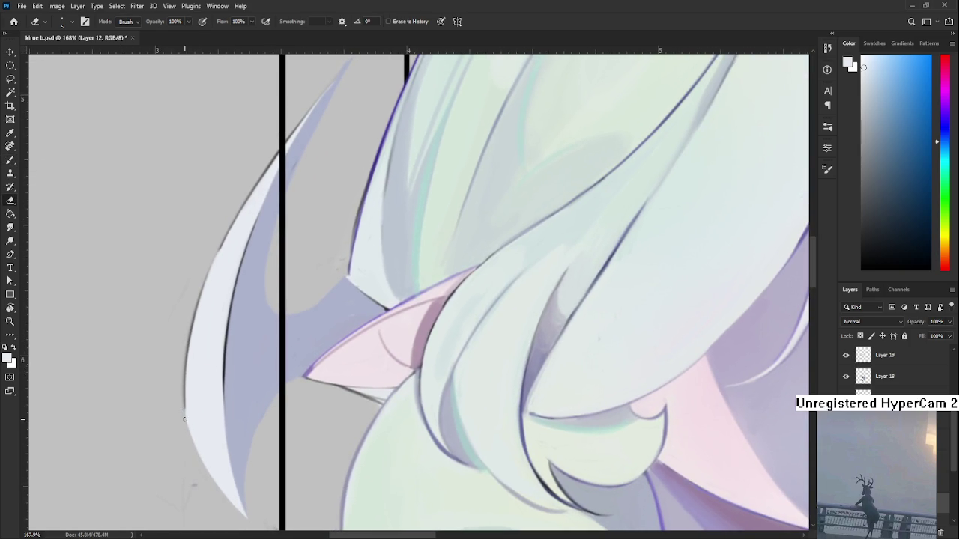
left_click_drag(209, 486, 187, 452)
key("b")
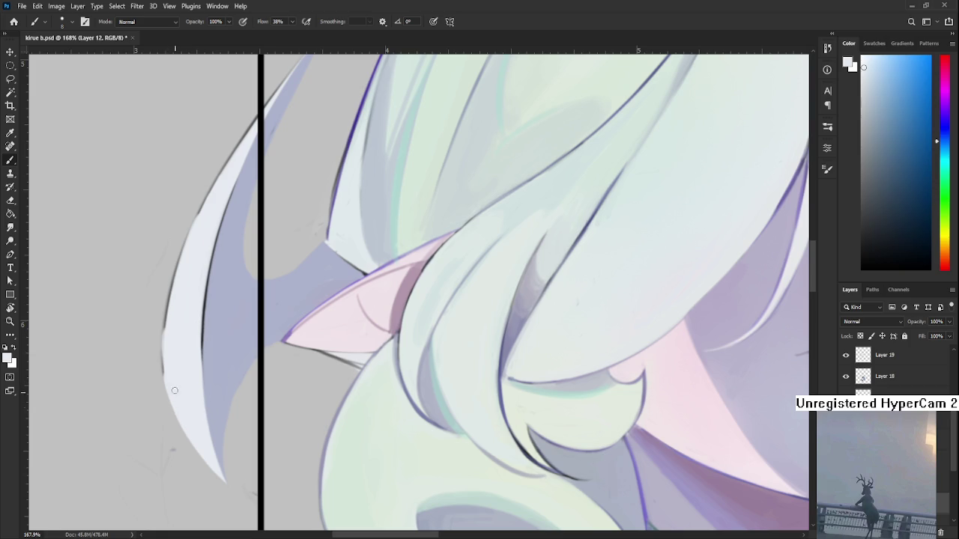
key("e")
left_click_drag(162, 324, 167, 403)
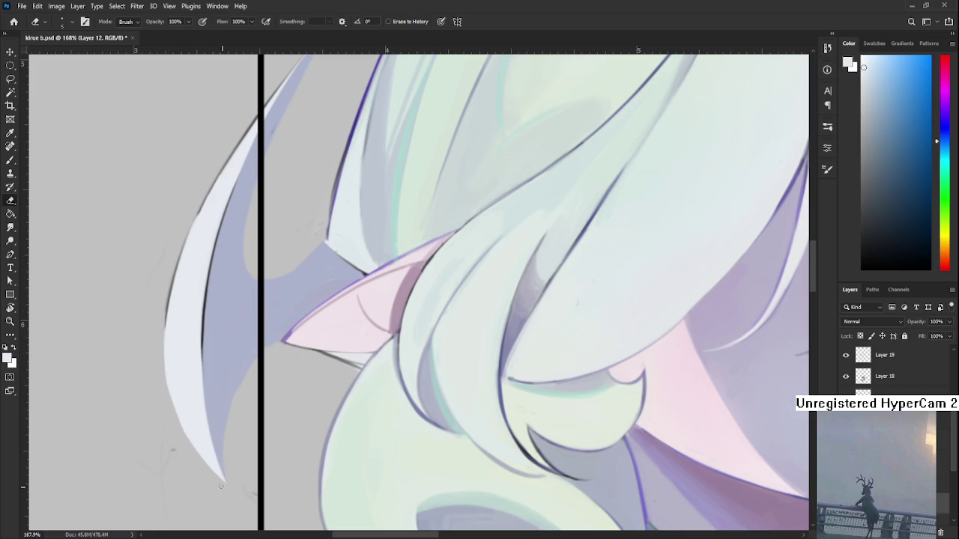
key("b")
Widen and smooth the crescent strand's outer left contour with pale strokes
left_click_drag(177, 346, 155, 379)
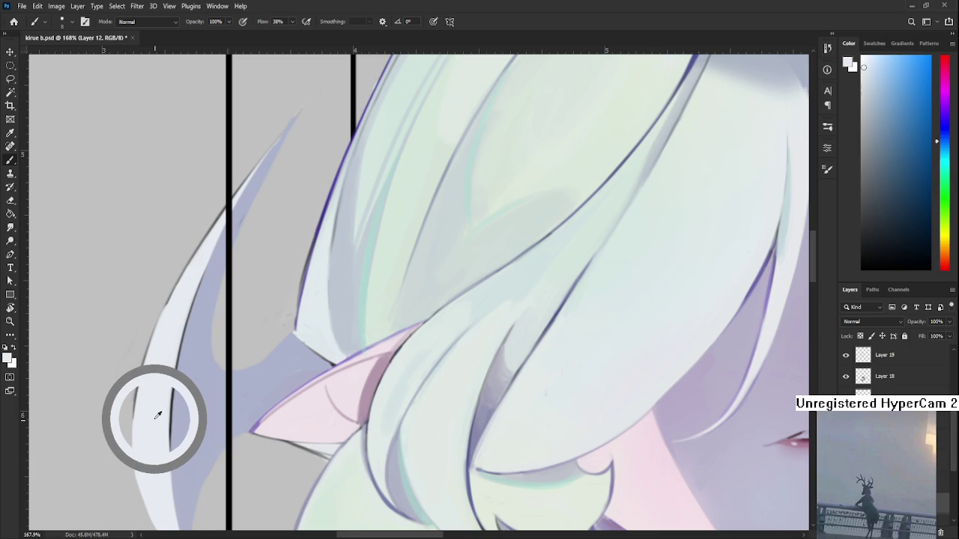
left_click_drag(158, 414, 151, 400)
left_click_drag(173, 299, 135, 412)
key("ctrl+z")
left_click_drag(180, 280, 136, 422)
left_click_drag(162, 302, 134, 464)
Sample the strand colour near its tip and widen the pale tip with light strokes
left_click_drag(159, 328, 139, 403)
left_click(139, 379, "alt")
mouse_move(199, 293)
left_mouse_down()
mouse_move(137, 406)
mouse_move(171, 346)
left_mouse_up()
mouse_move(214, 296)
left_mouse_down()
mouse_move(179, 344)
mouse_move(182, 336)
left_mouse_up()
left_click_drag(234, 272, 211, 294)
key("e")
left_click_drag(183, 330, 223, 276)
Check the strand from bottom to top of the hair and sample its bluish-lavender
left_click_drag(119, 430, 144, 338)
left_click_drag(95, 525, 103, 441)
left_click_drag(121, 486, 105, 429)
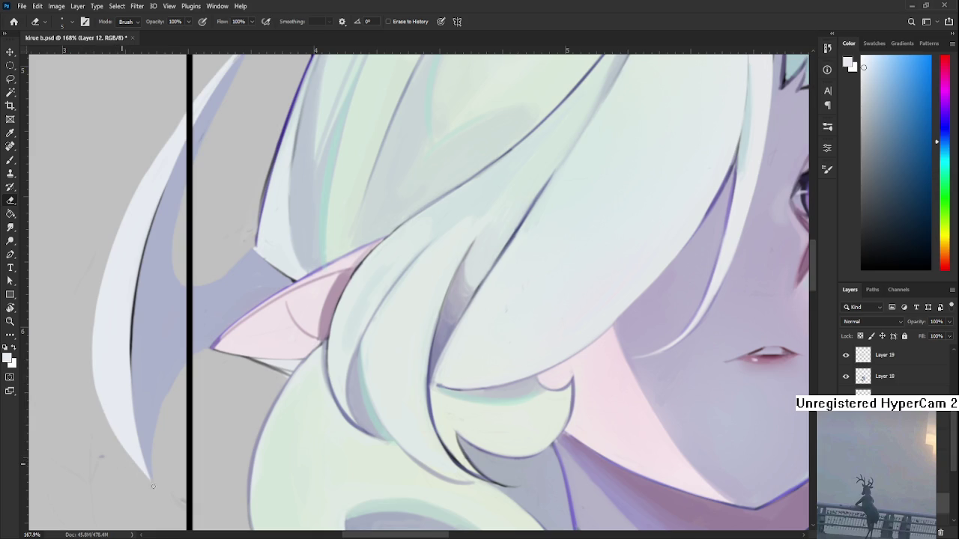
left_click_drag(95, 295, 91, 427)
left_click_drag(223, 184, 155, 323)
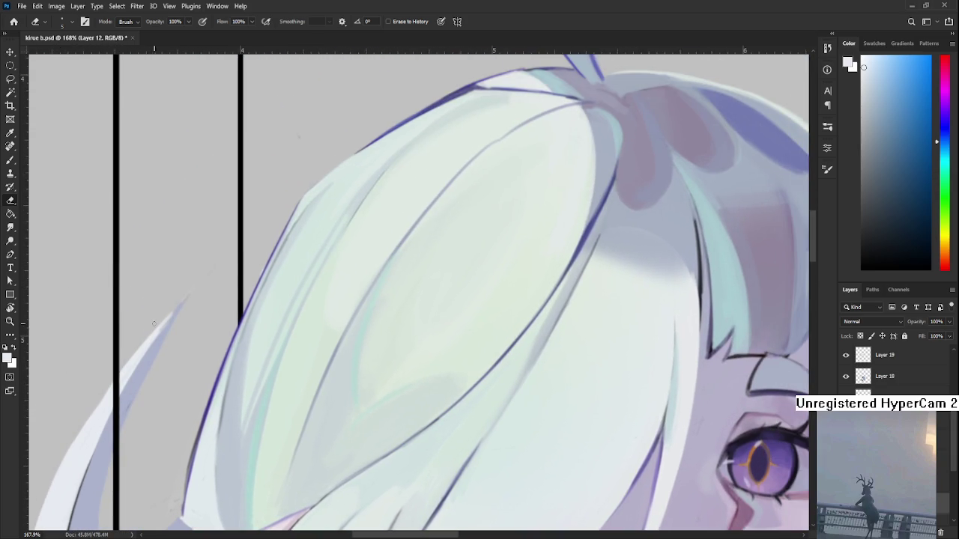
key("b")
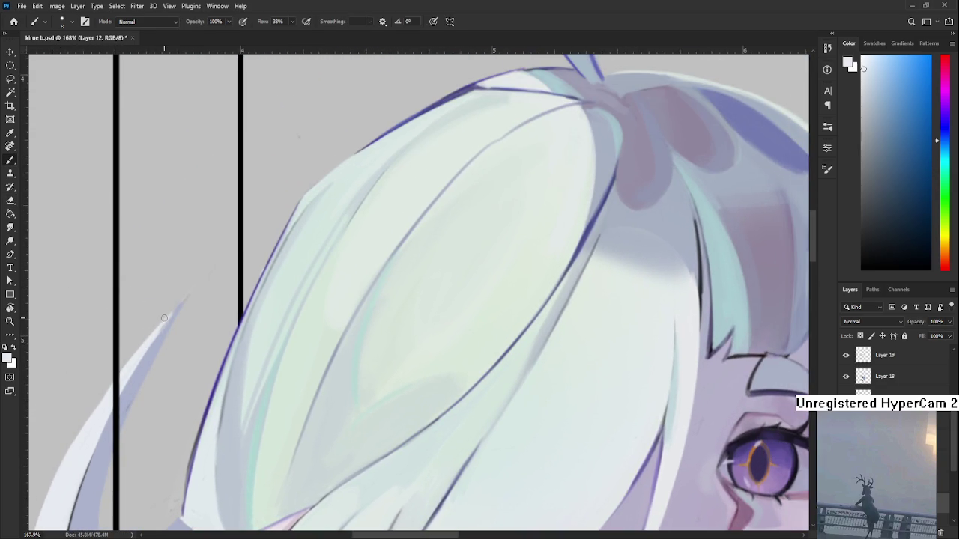
left_click(182, 301, "alt")
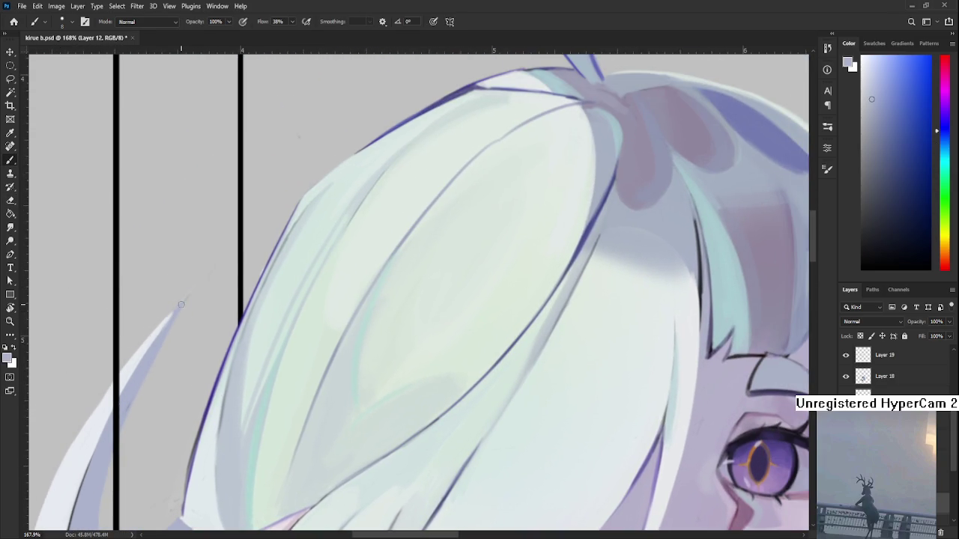
key("e")
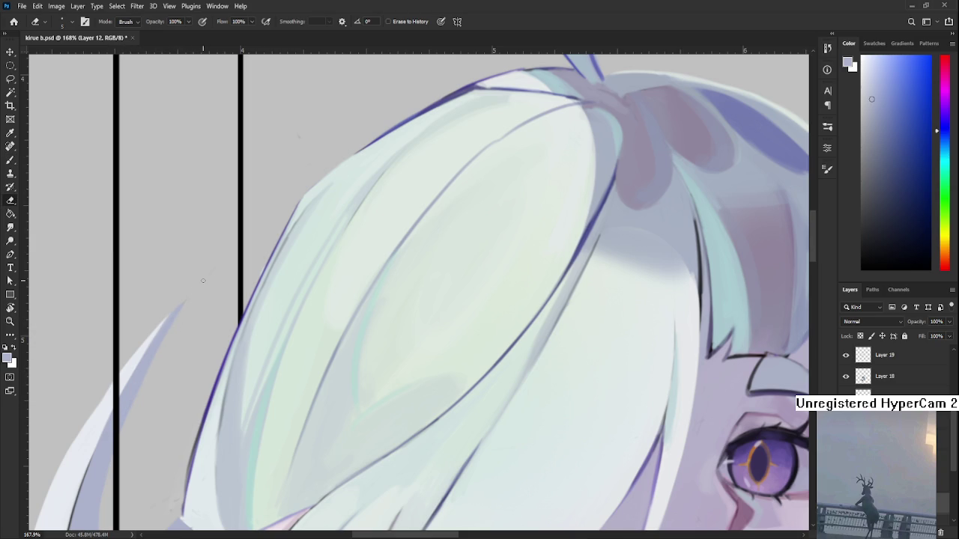
Zoom out to 78.3% and pan so the whole portrait is visible
scroll(203, 281, "down", 3)
scroll(207, 280, "down", 2)
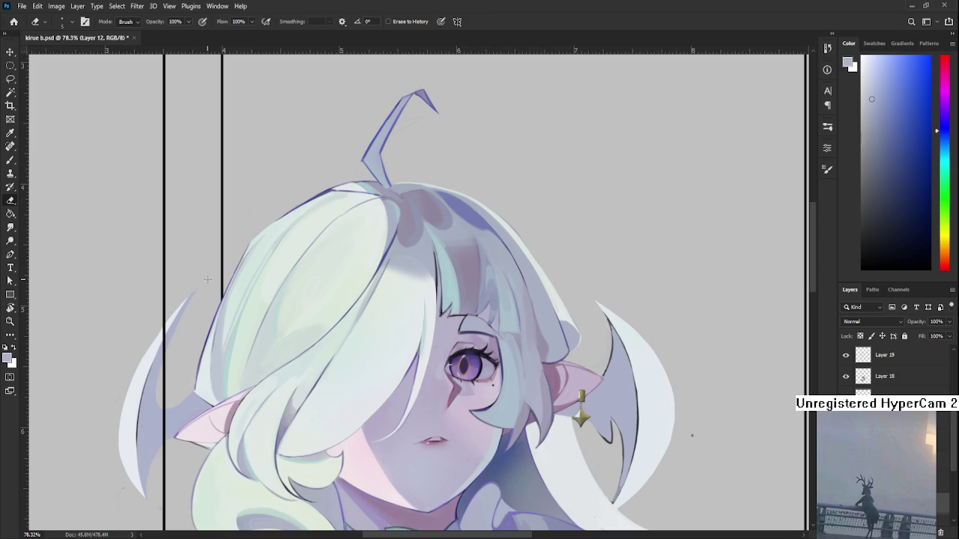
left_click_drag(316, 406, 267, 362)
With the Brush active, sample the crescent strand's near-white as the paint colour
key("b")
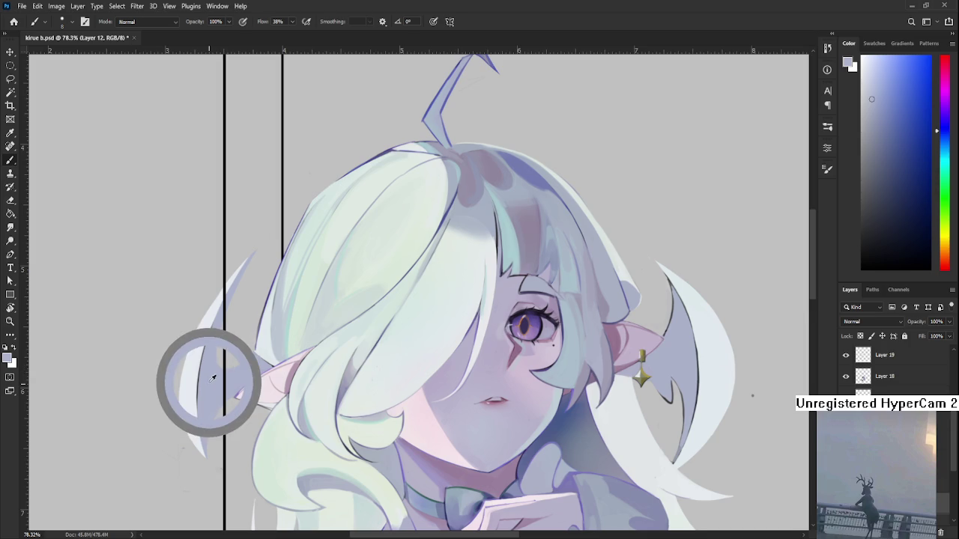
left_click_drag(212, 377, 197, 368)
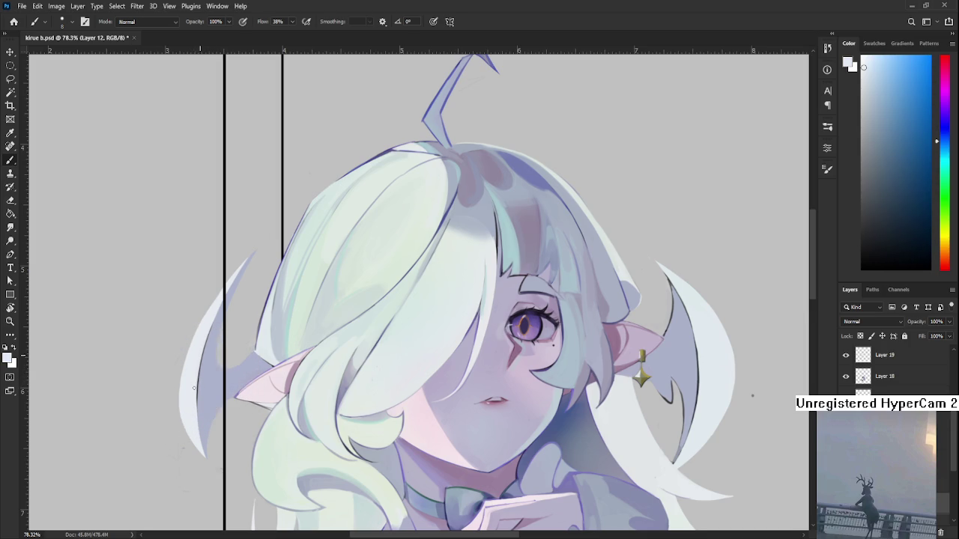
left_click(205, 384, "alt")
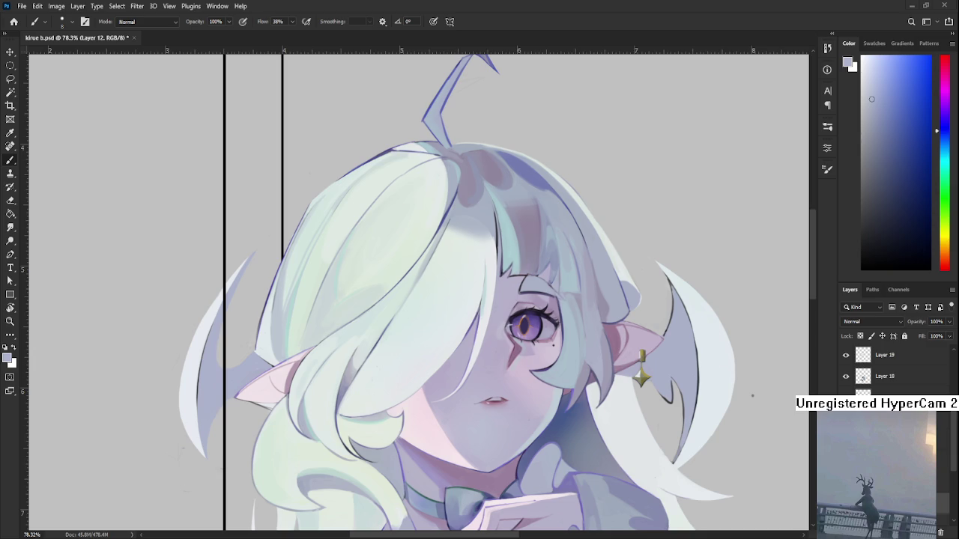
Stroke a pale colour down the inner edge of the left crescent strand
left_click_drag(202, 349, 211, 328)
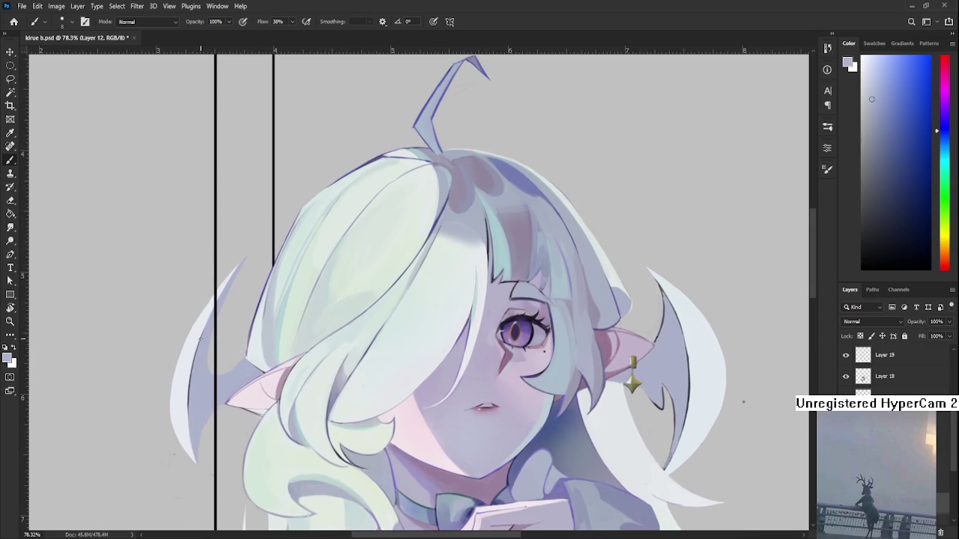
left_click(204, 342)
left_click(212, 319)
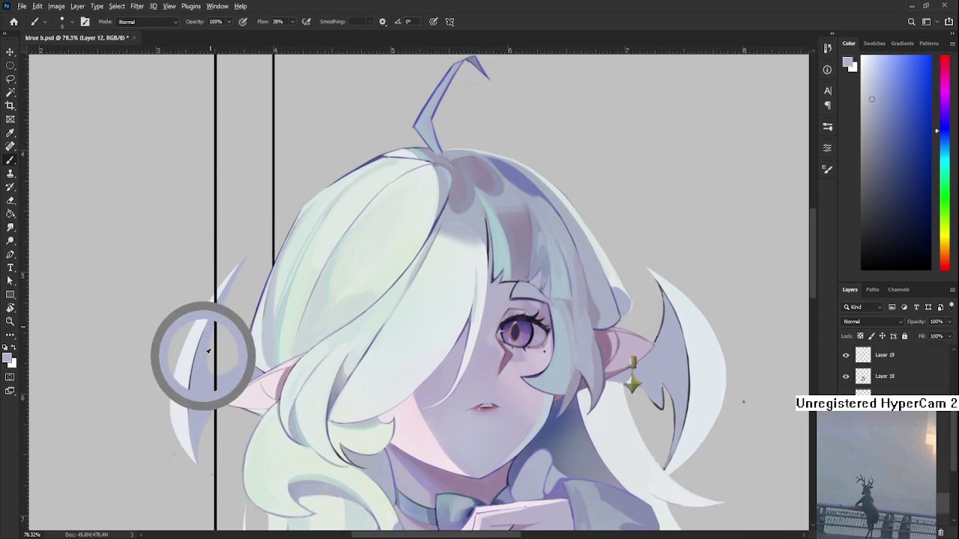
left_click_drag(204, 336, 192, 424)
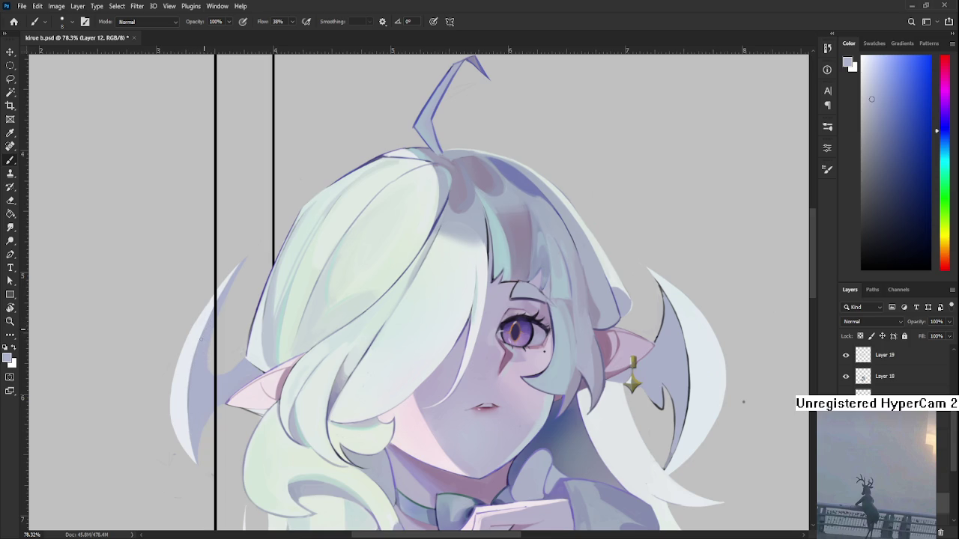
Resample near-white and lighten the crescent's inner edge further, then resample pale lavender
left_click(206, 319, "alt")
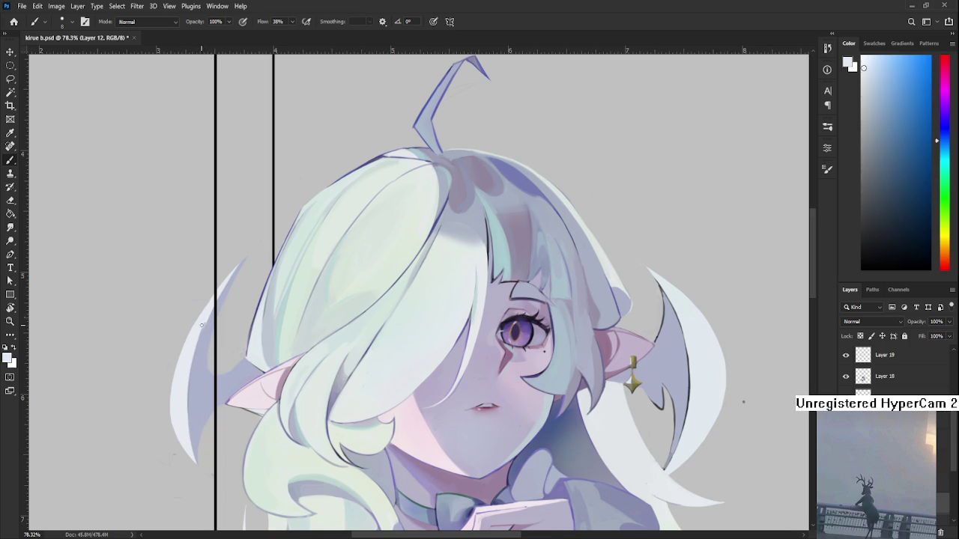
left_click_drag(197, 343, 191, 393)
left_click(209, 330, "alt")
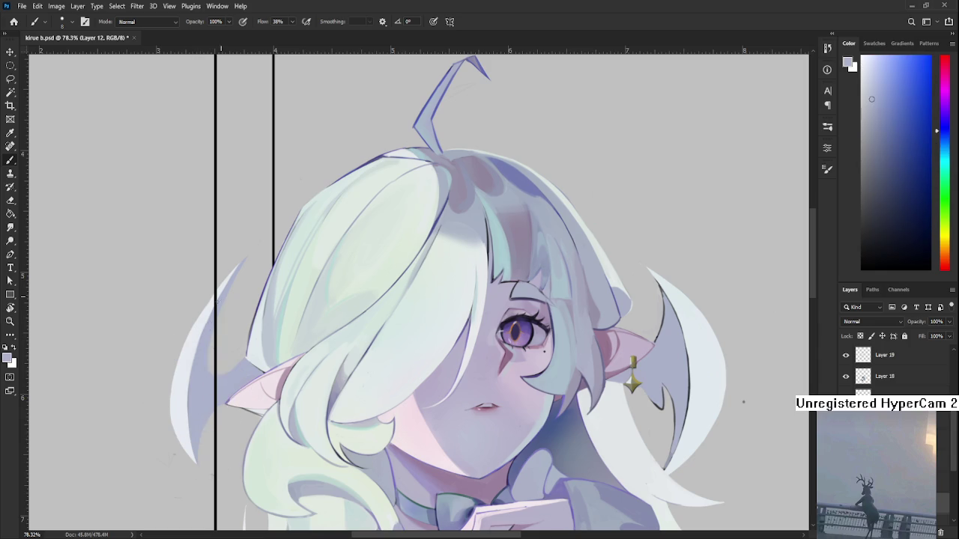
left_click_drag(210, 322, 220, 275)
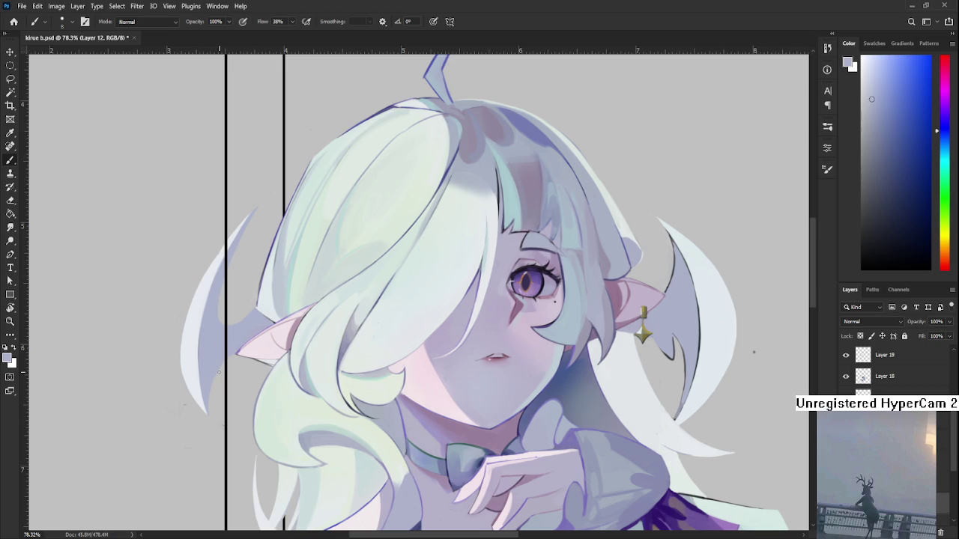
Sample the crescent's near-white, paint highlights and erase stray marks on the left strand
left_click_drag(373, 340, 409, 360)
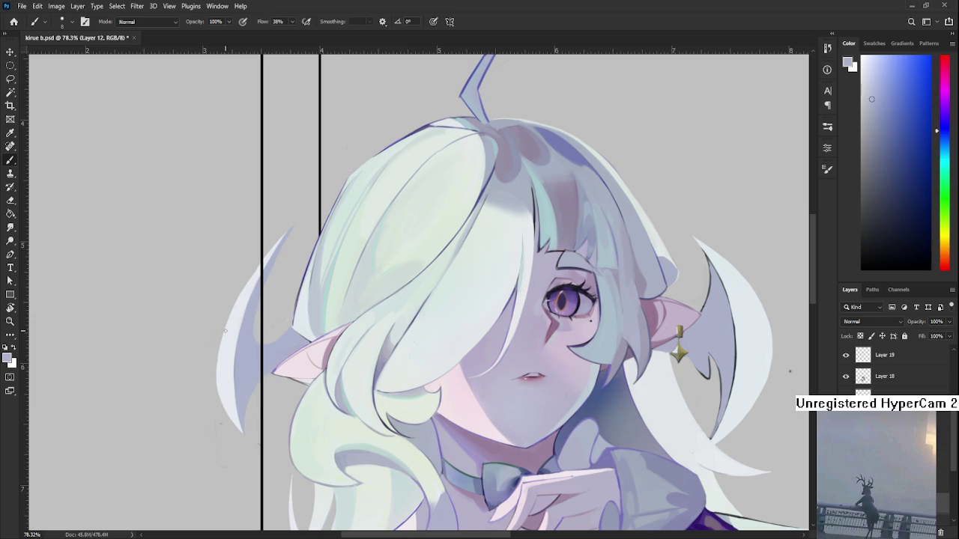
left_click(221, 364, "alt")
left_click(227, 369, "alt")
mouse_move(227, 368)
left_mouse_down()
mouse_move(234, 327)
mouse_move(231, 336)
left_mouse_up()
left_click(231, 343, "alt")
left_click(229, 341, "alt")
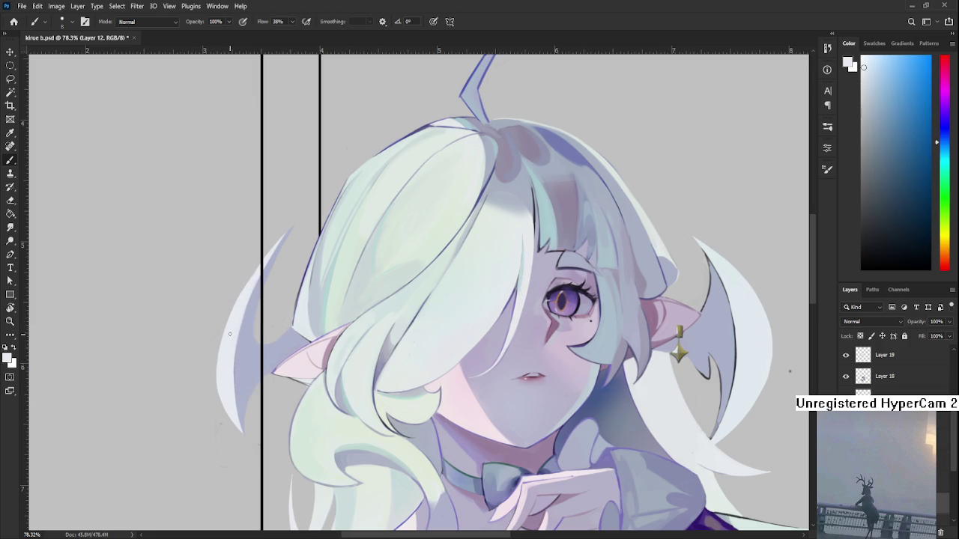
key("e")
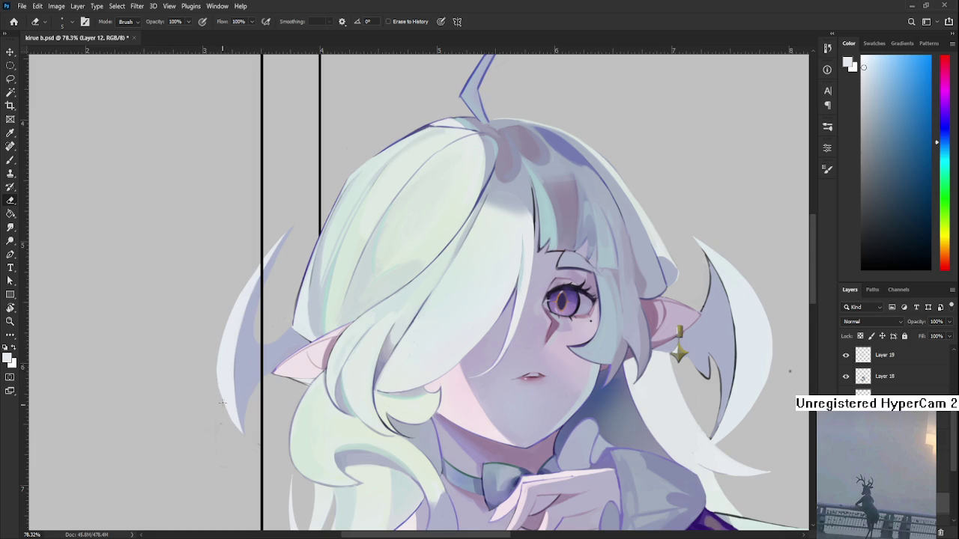
key("b")
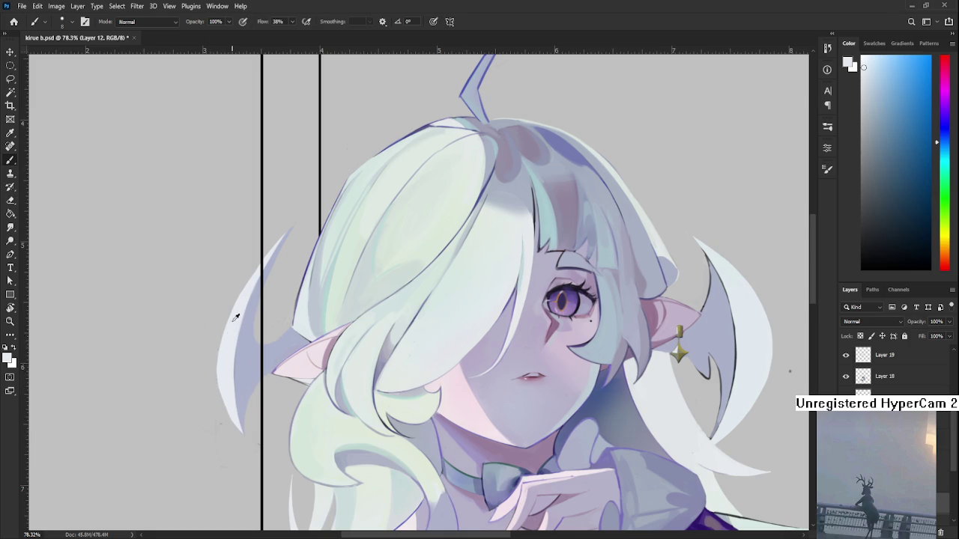
Zoom in, resample near-white from the light strand and erase along the crescent's edges
left_click(236, 319, "alt")
left_click_drag(263, 388, 227, 356)
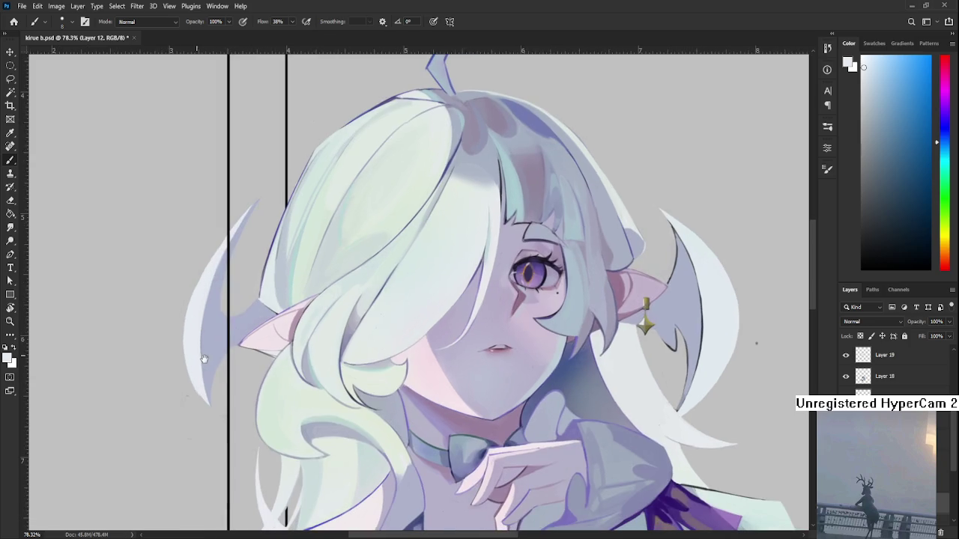
left_click(208, 340, "alt")
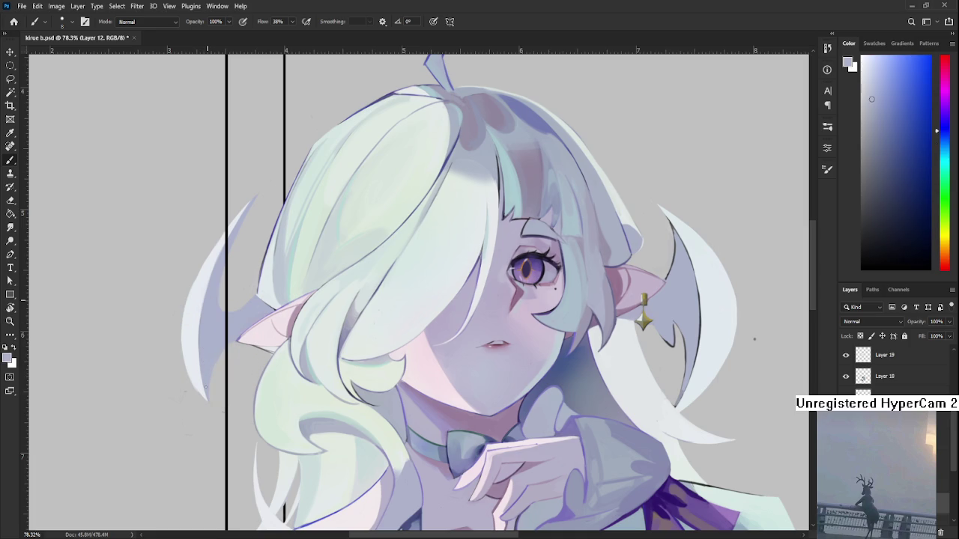
scroll(202, 367, "up", 1)
left_click(203, 394, "alt")
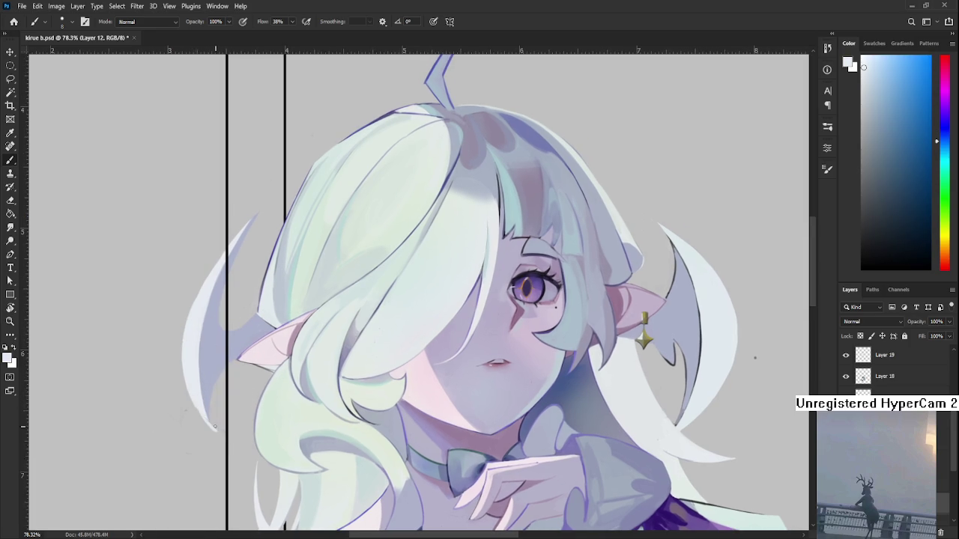
key("e")
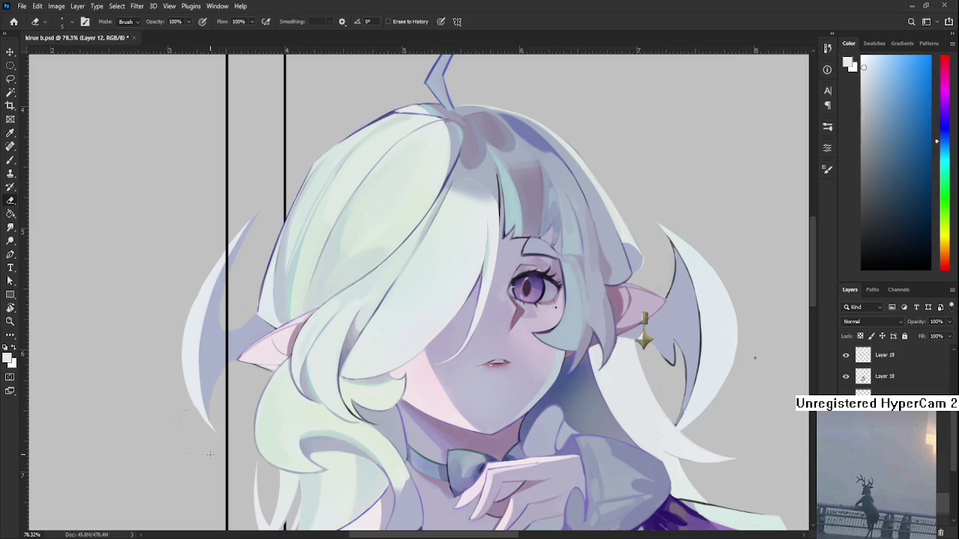
left_click_drag(203, 334, 166, 397)
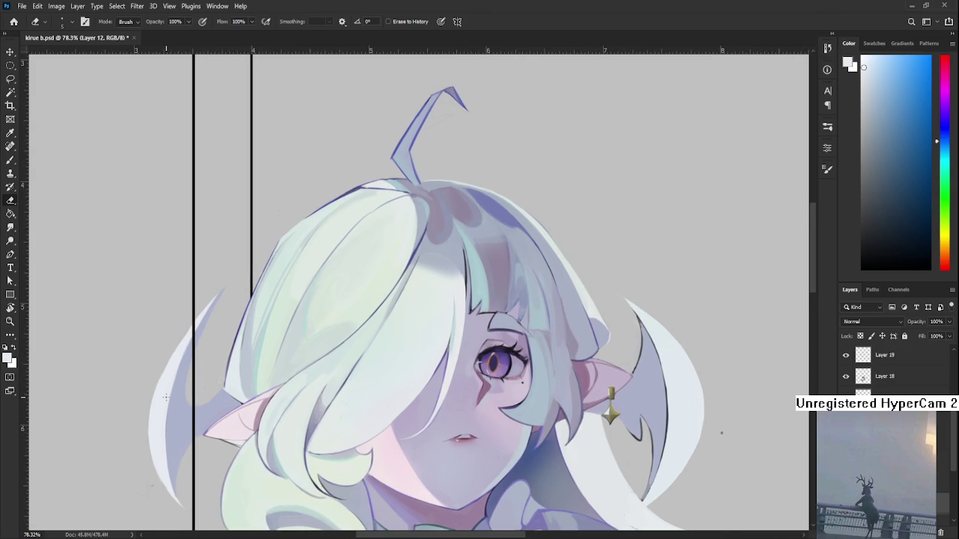
Brighten and extend the left strand's tip using sampled near-white and bluish grey
key("b")
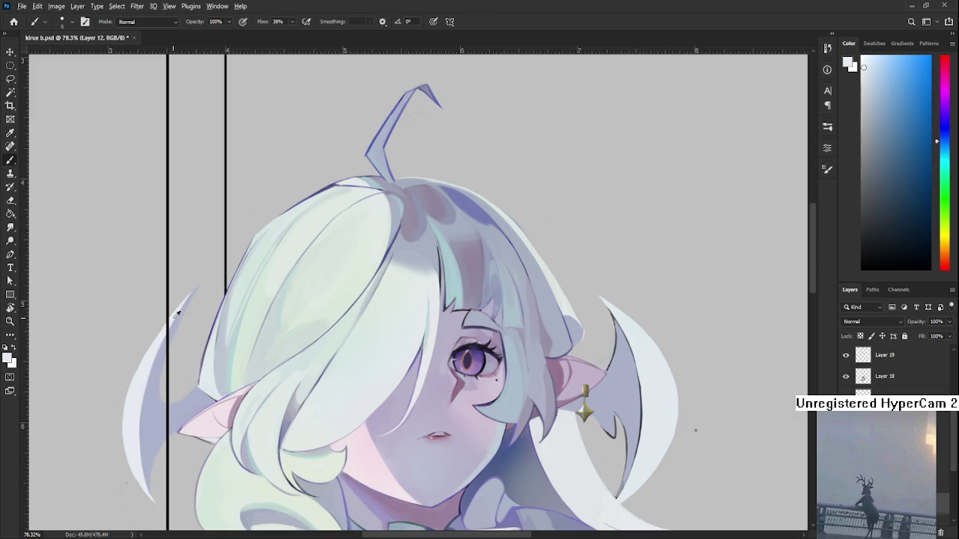
left_click(157, 353, "alt")
left_click_drag(176, 310, 150, 358, "alt")
left_click(155, 349, "alt")
left_click_drag(200, 284, 182, 306)
left_click(189, 296, "alt")
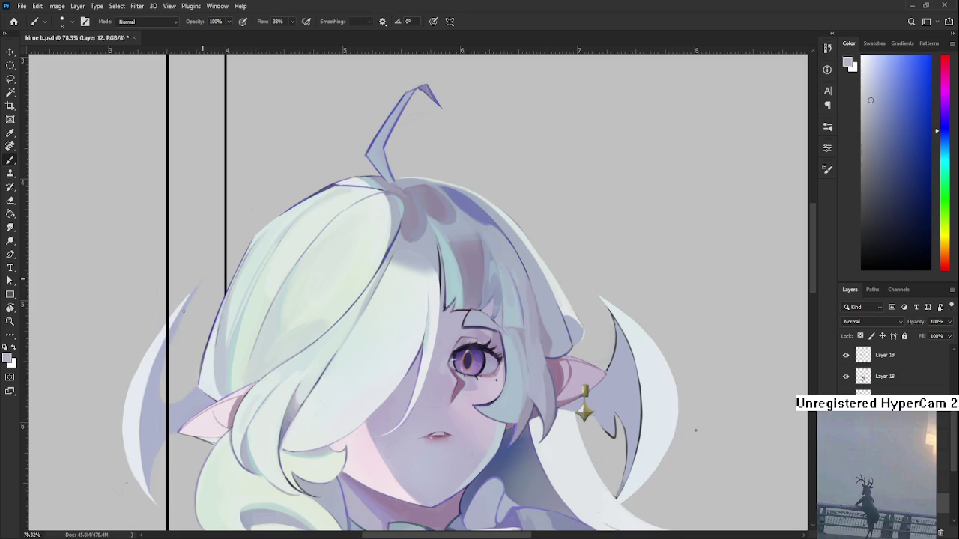
Alternate eraser and brush on the left strand, resampling bluish grey and near-white
key("e")
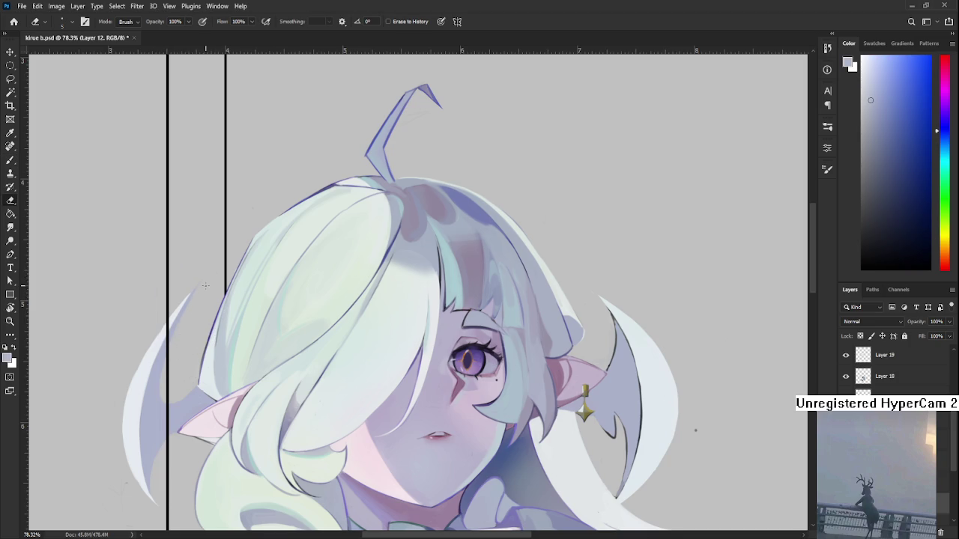
key("b")
left_click(161, 358, "alt")
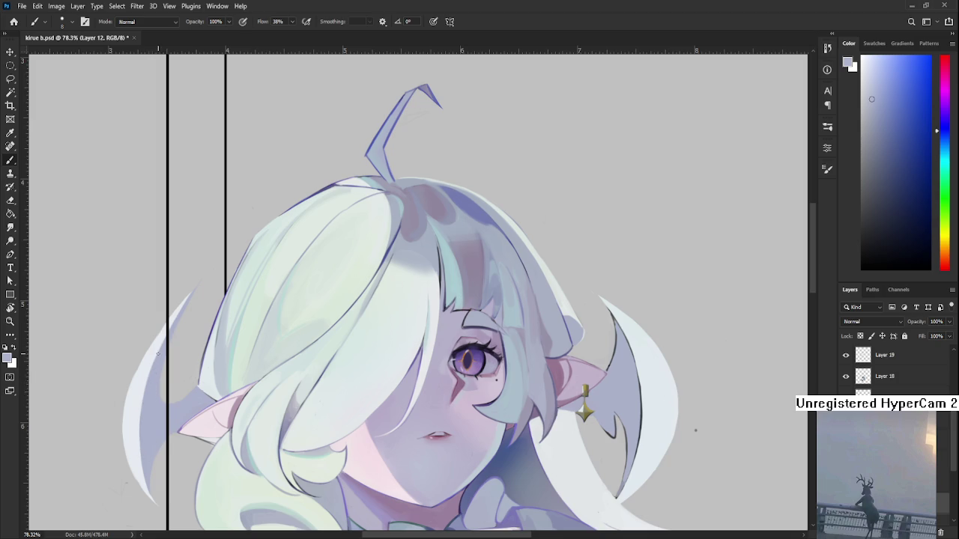
left_click(149, 363, "alt")
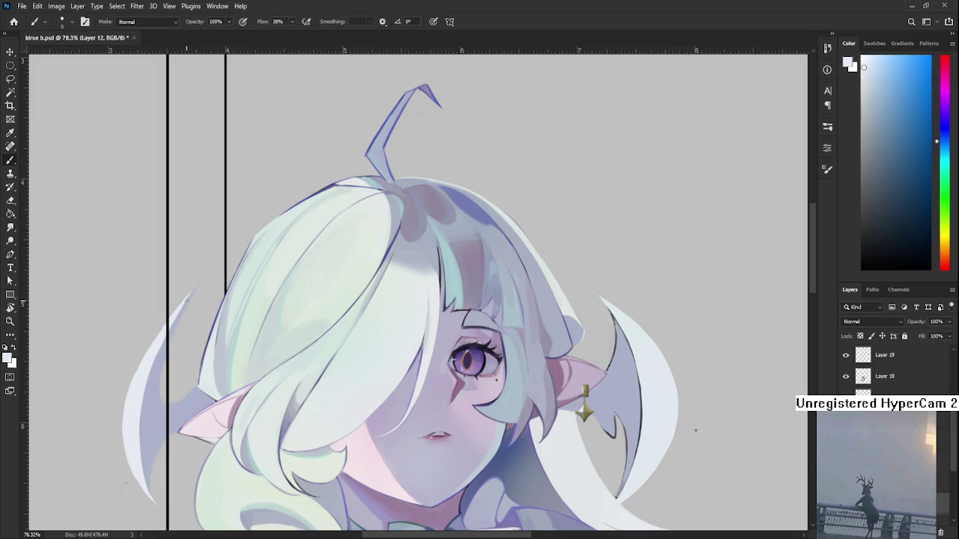
left_click_drag(190, 300, 134, 353)
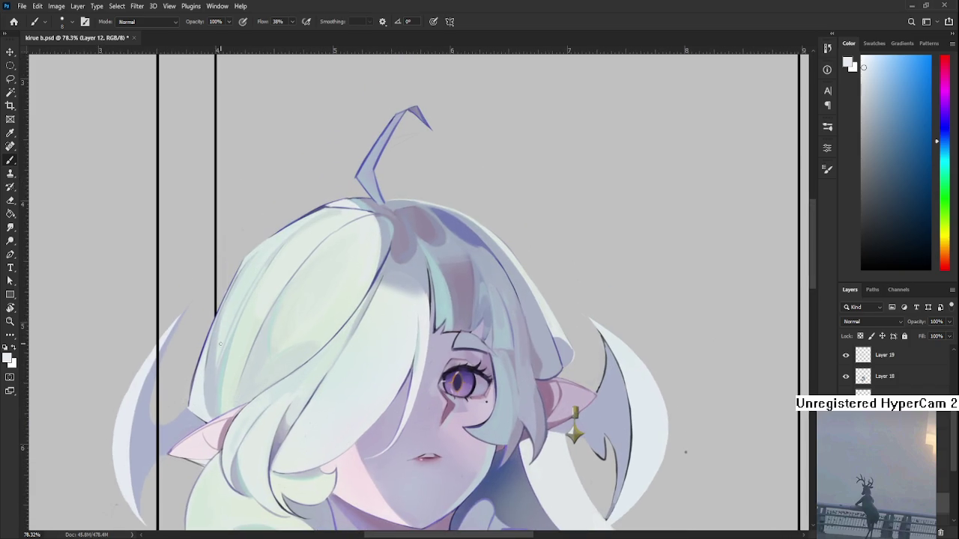
key("e")
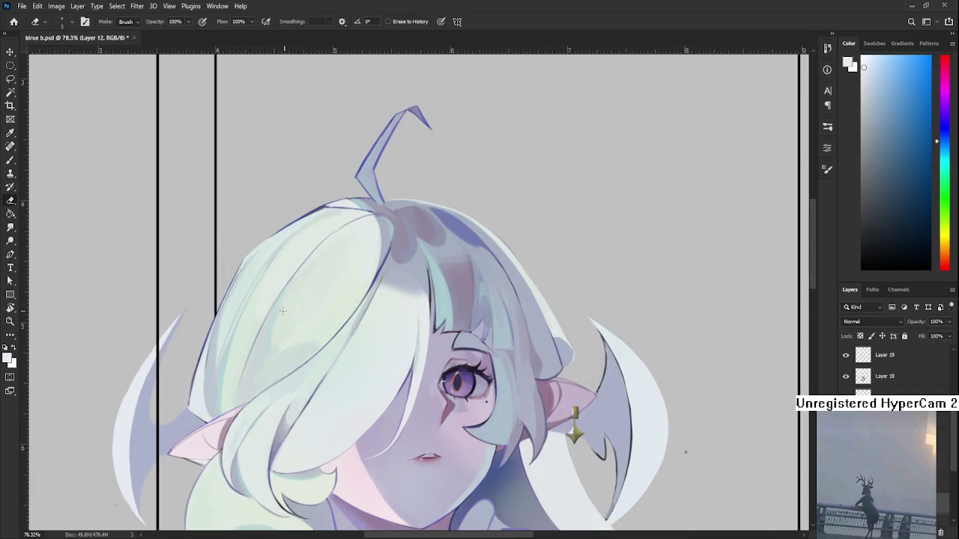
left_click_drag(161, 319, 158, 307)
Enlarge the eraser to size 20 and keep cleaning the strand edge, resampling light bluish grey
key("bracketright")
key("bracketright")
key("bracketright")
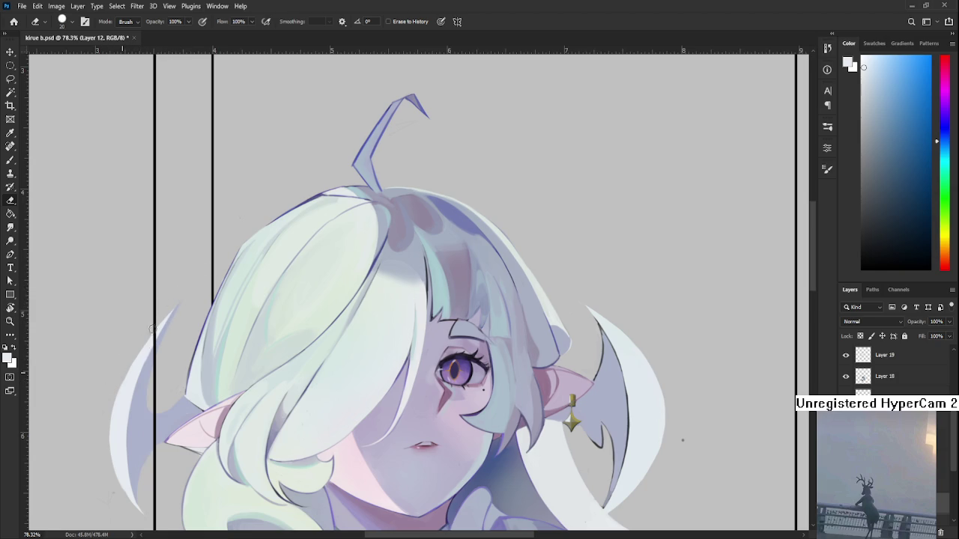
key("b")
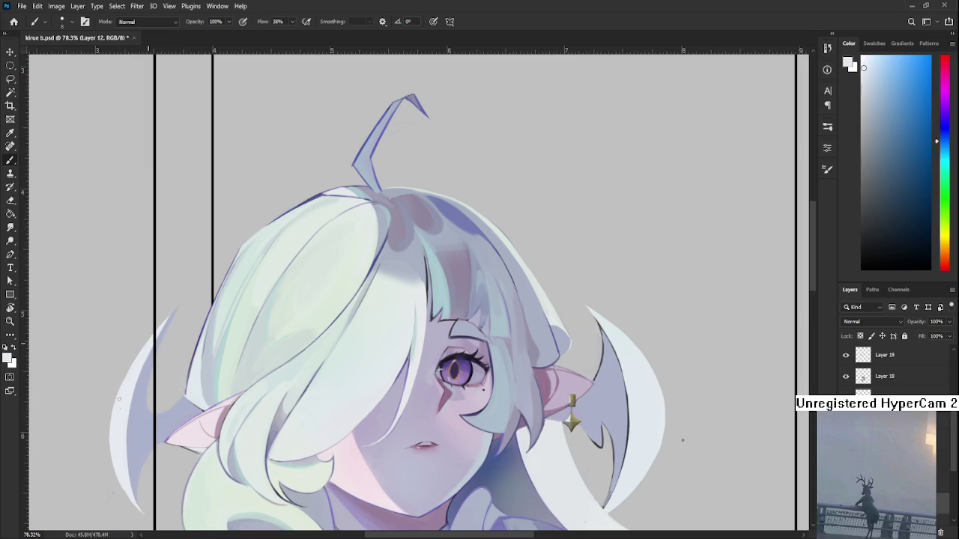
key("e")
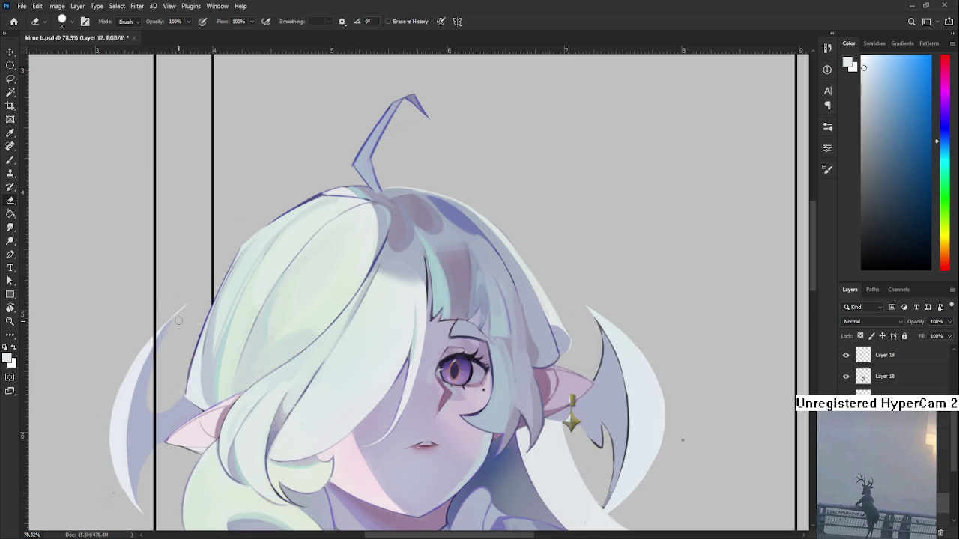
key("b")
left_click(160, 344, "alt")
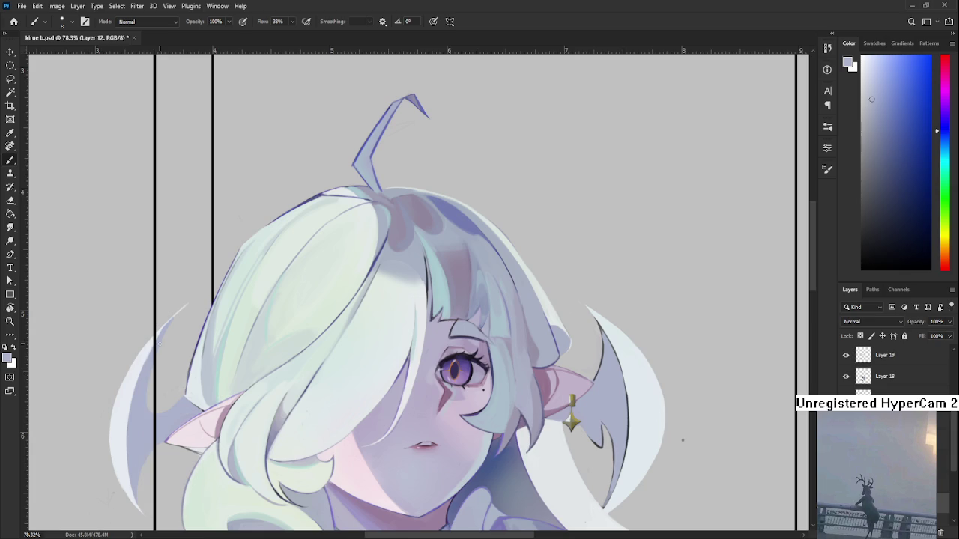
key("e")
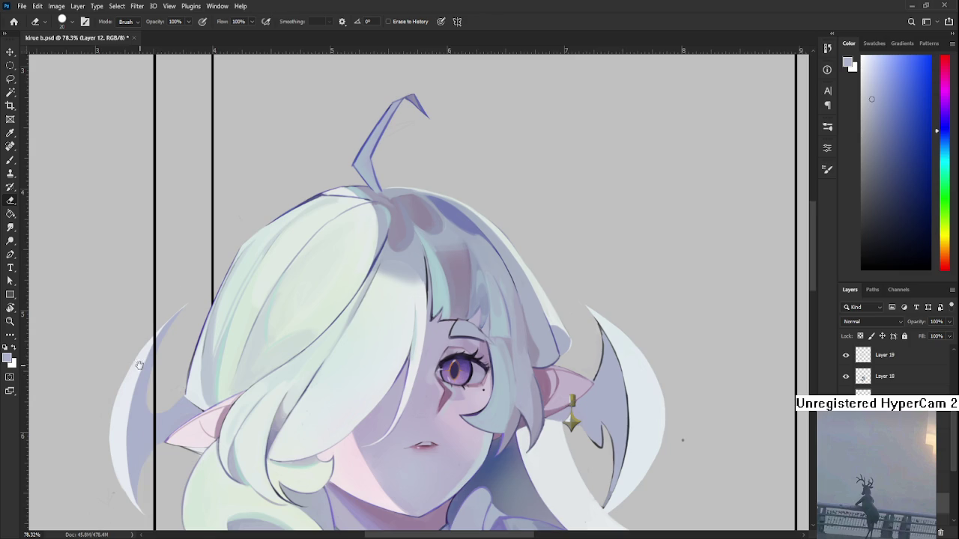
Sample the strand's lavender and add a faint darker mark along its left edge
left_click_drag(141, 363, 156, 326)
key("b")
left_click(162, 322, "alt")
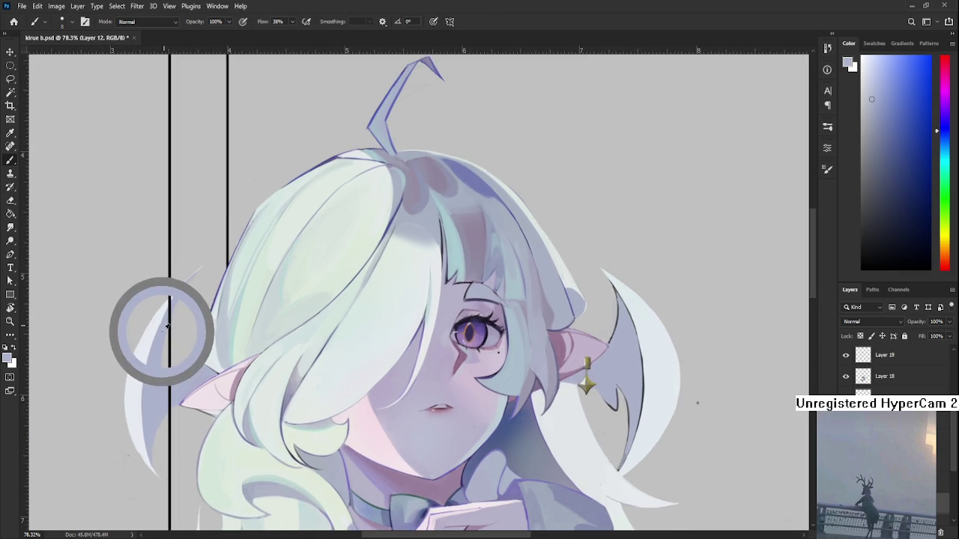
left_click(164, 325, "alt")
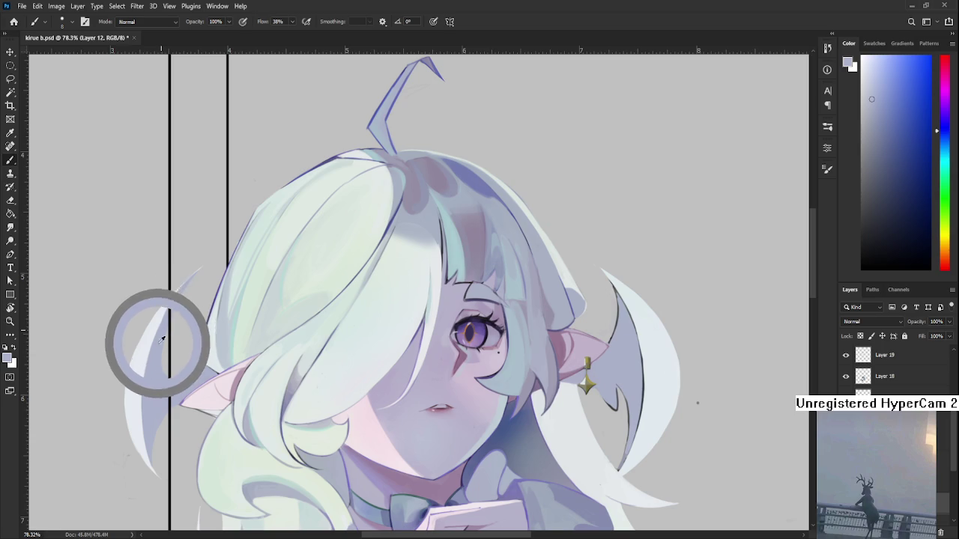
left_click(166, 330, "alt")
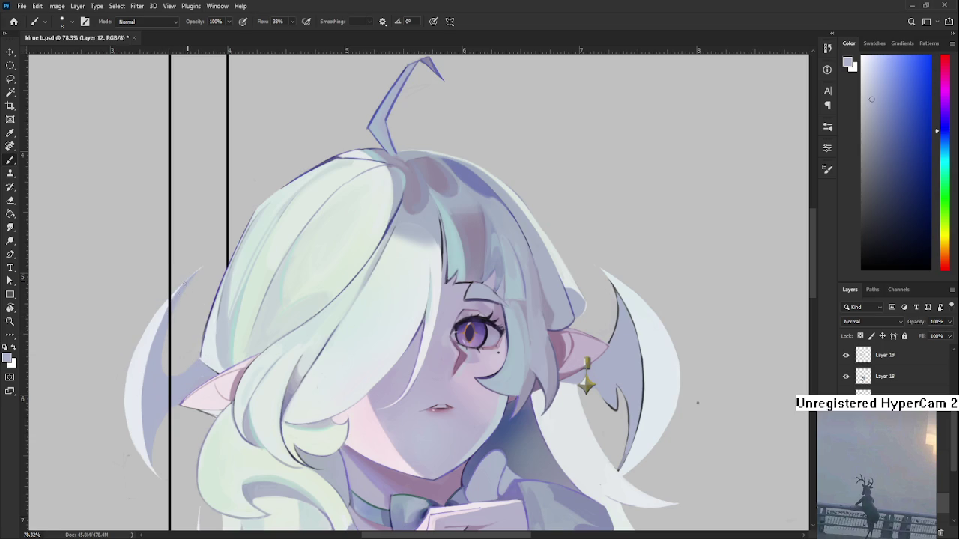
left_click_drag(141, 394, 141, 418)
Paint light lavender along the strand's left edge, resampling near-white and lavender
left_click(142, 357, "alt")
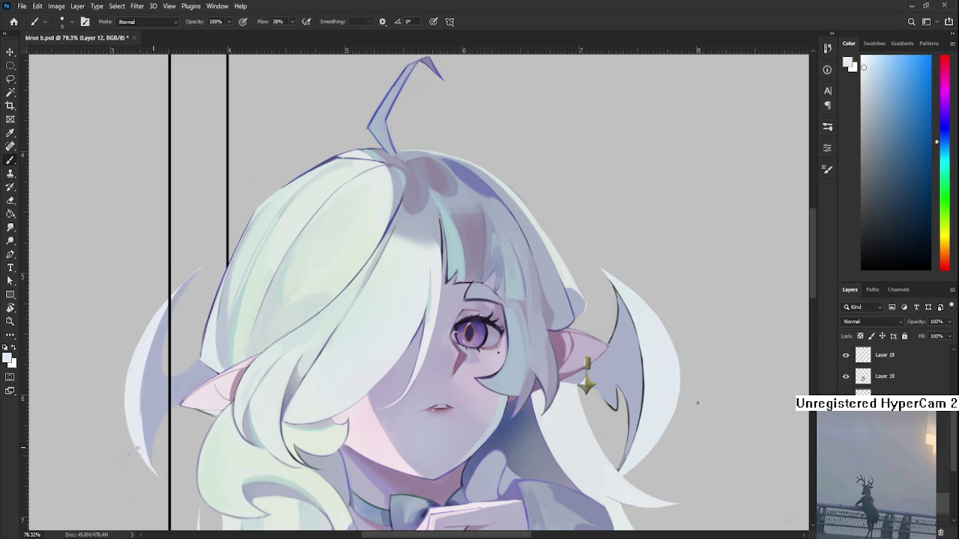
left_click(148, 405, "alt")
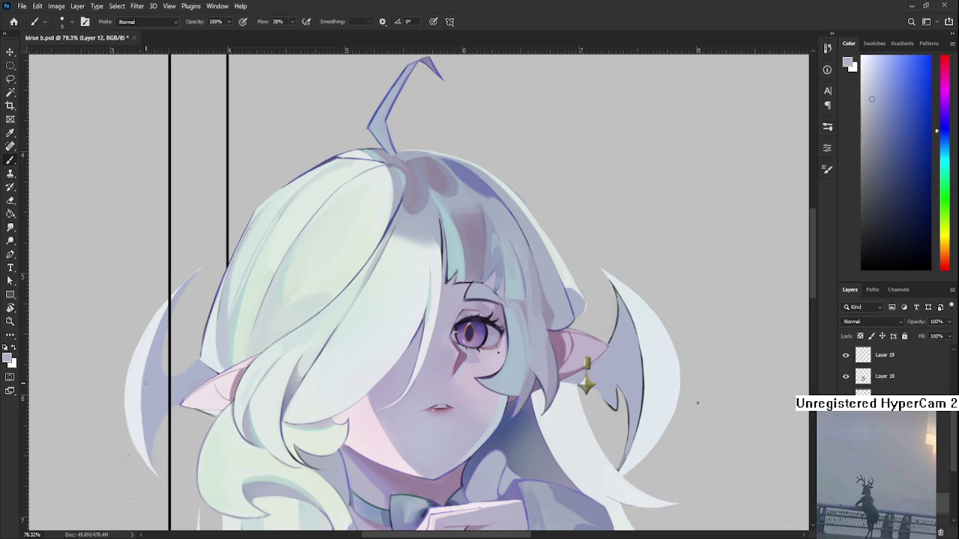
left_click_drag(141, 385, 142, 432)
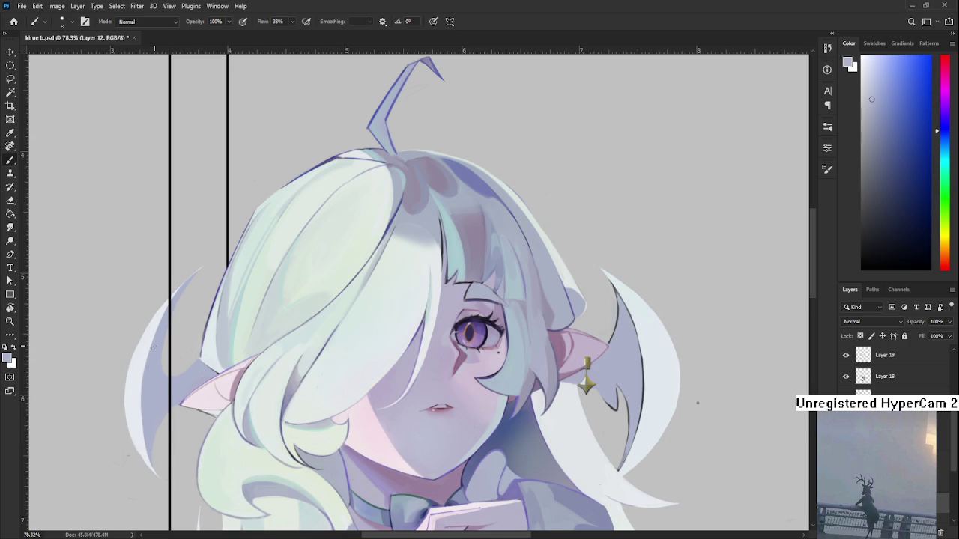
left_click(138, 393, "alt")
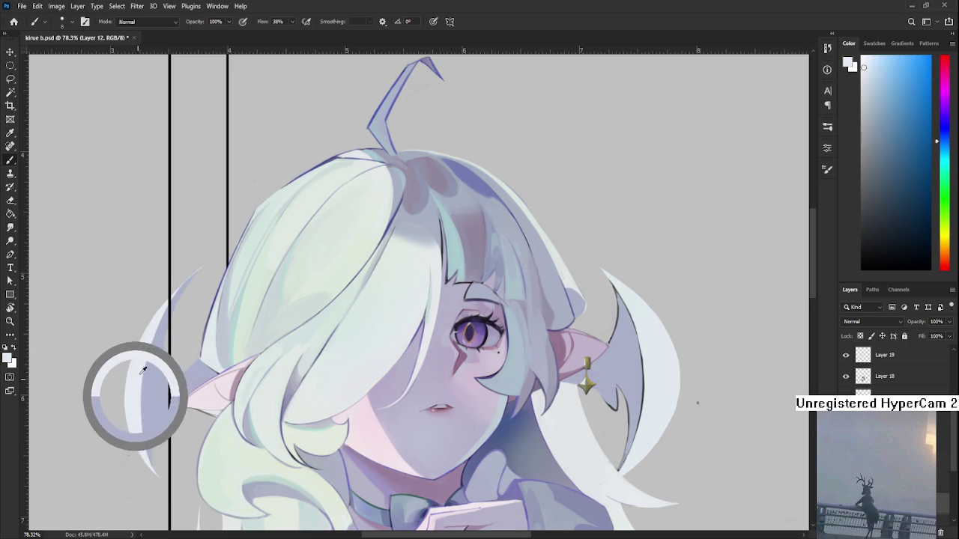
left_click(160, 316, "alt")
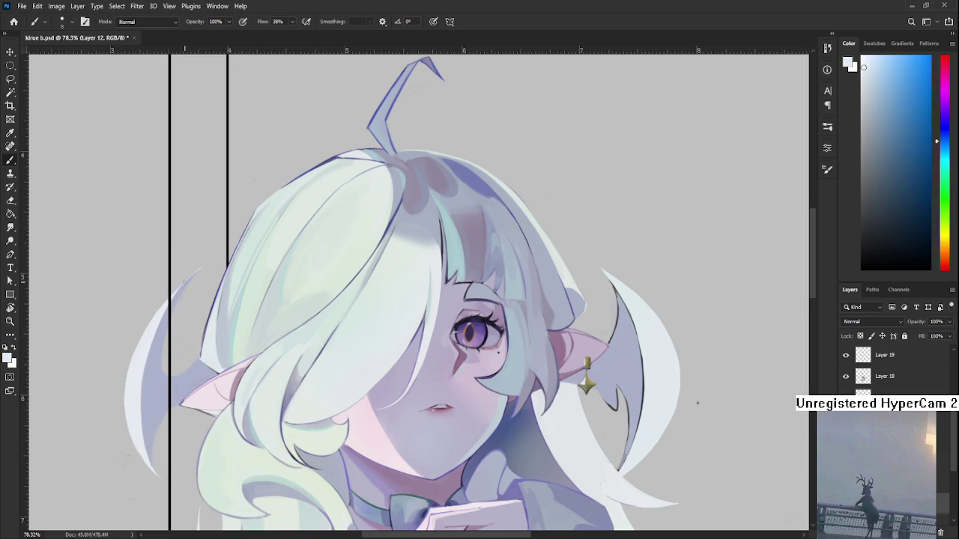
left_click(166, 319, "alt")
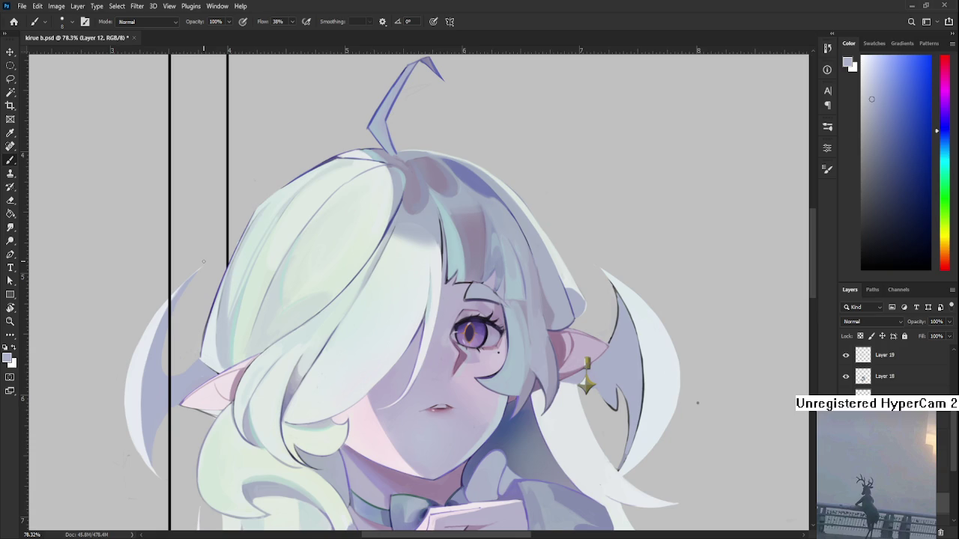
mouse_move(180, 367)
left_mouse_down()
mouse_move(220, 375)
mouse_move(220, 349)
left_mouse_up()
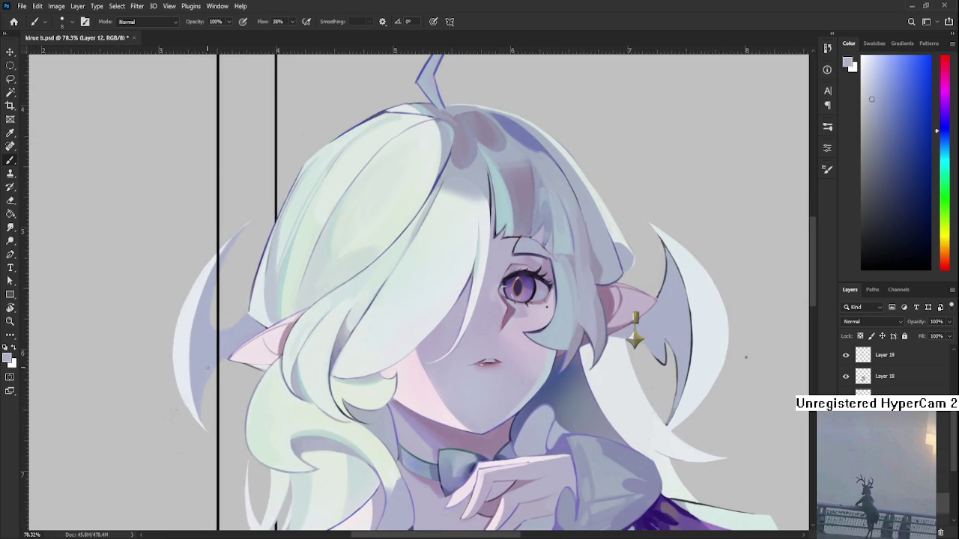
left_click_drag(208, 356, 187, 406)
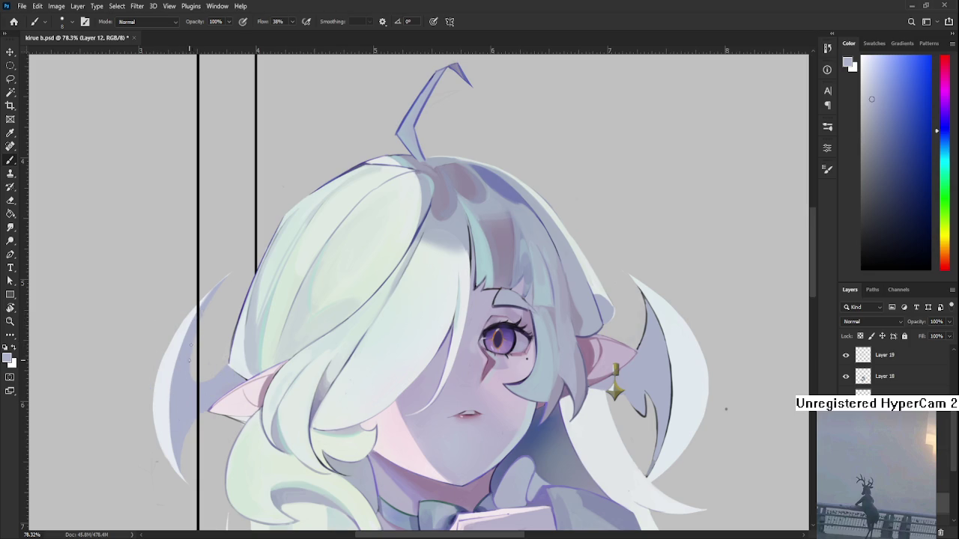
left_click(187, 329, "alt")
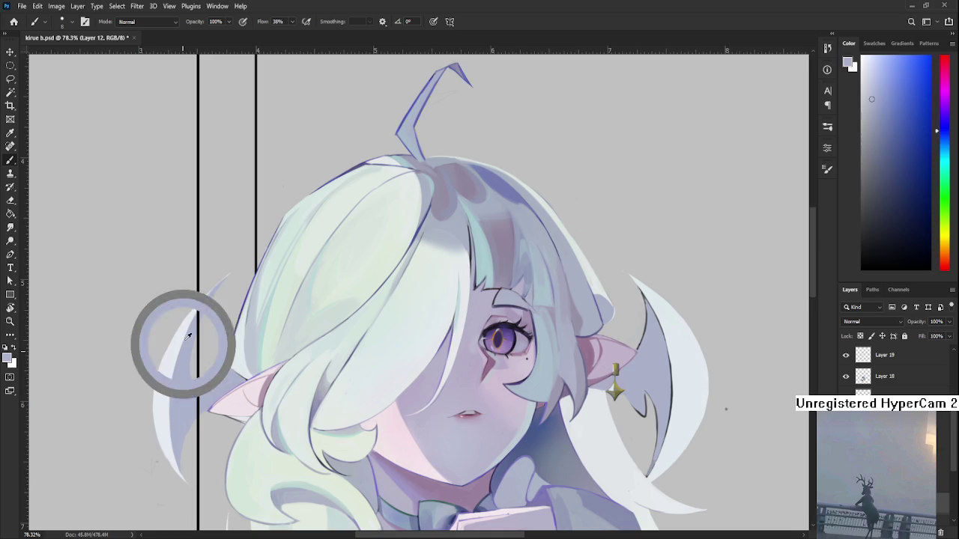
left_click(192, 317, "alt")
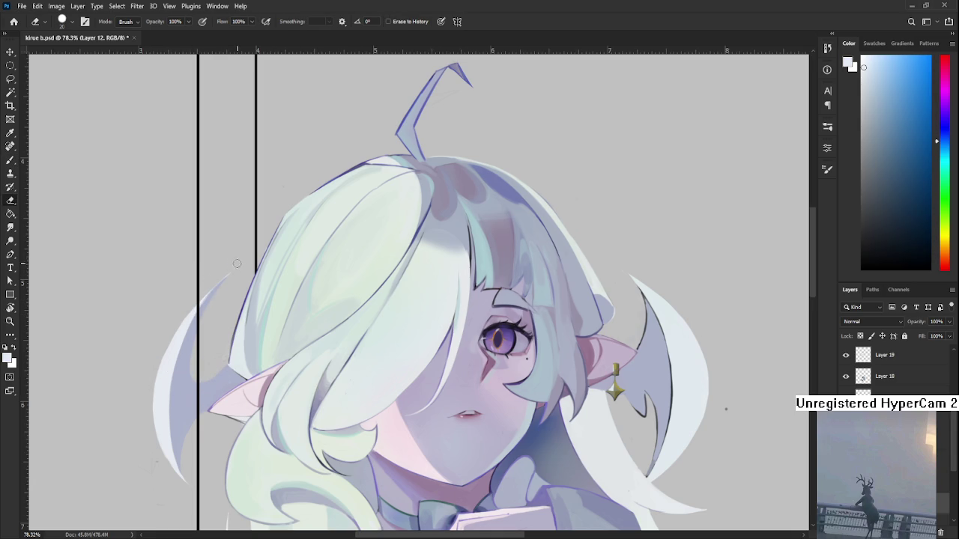
left_click(203, 300, "alt")
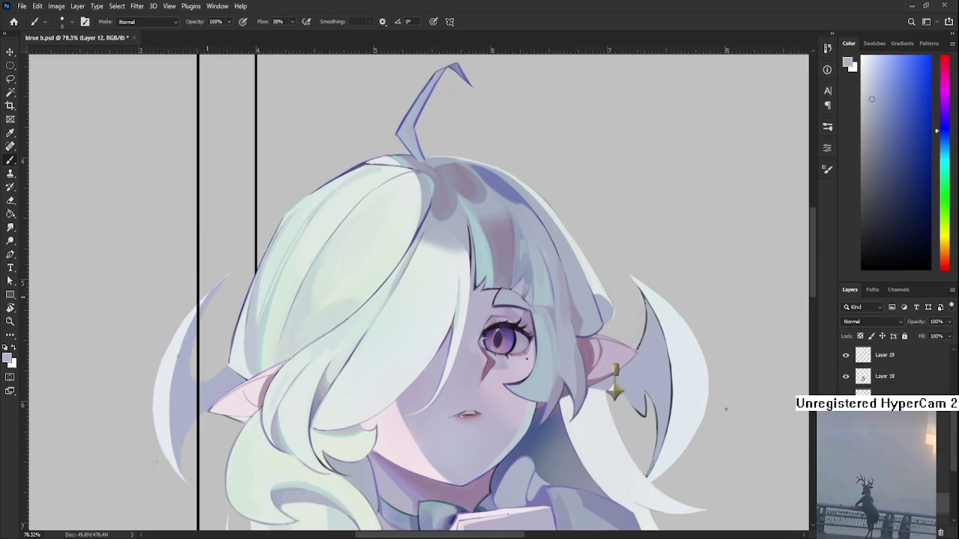
left_click(190, 335, "alt")
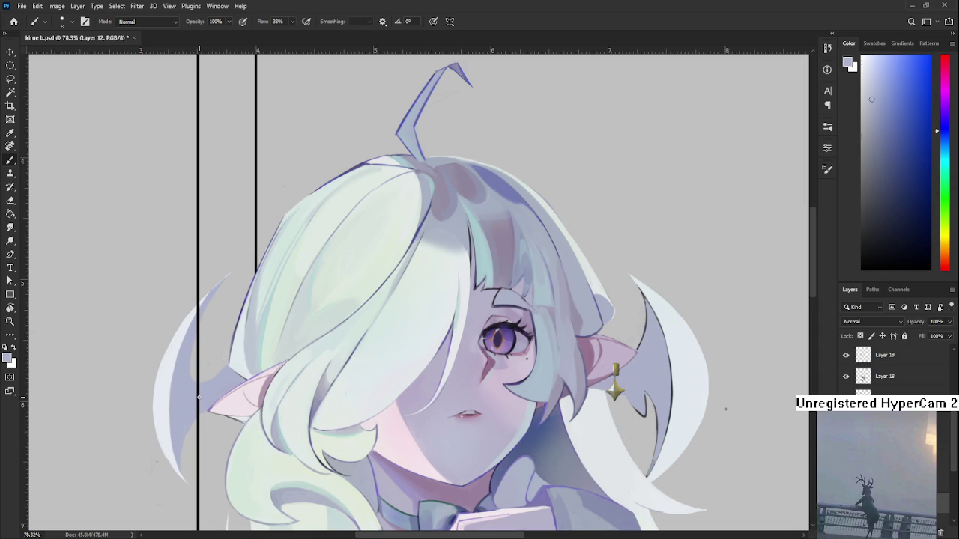
Eyedrop a series of near-white and light blue-grey tones from the left crescent ornament
left_click(175, 335, "alt")
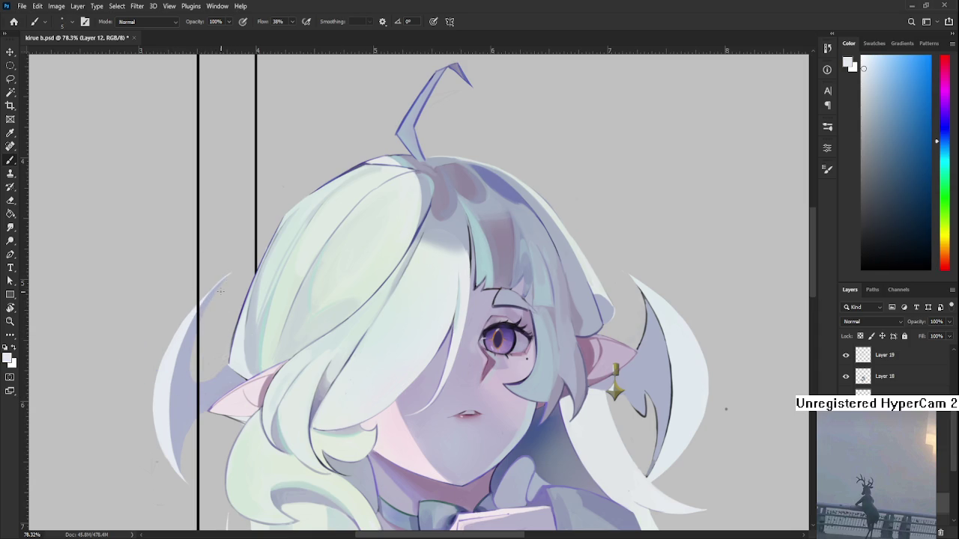
left_click(224, 286, "alt")
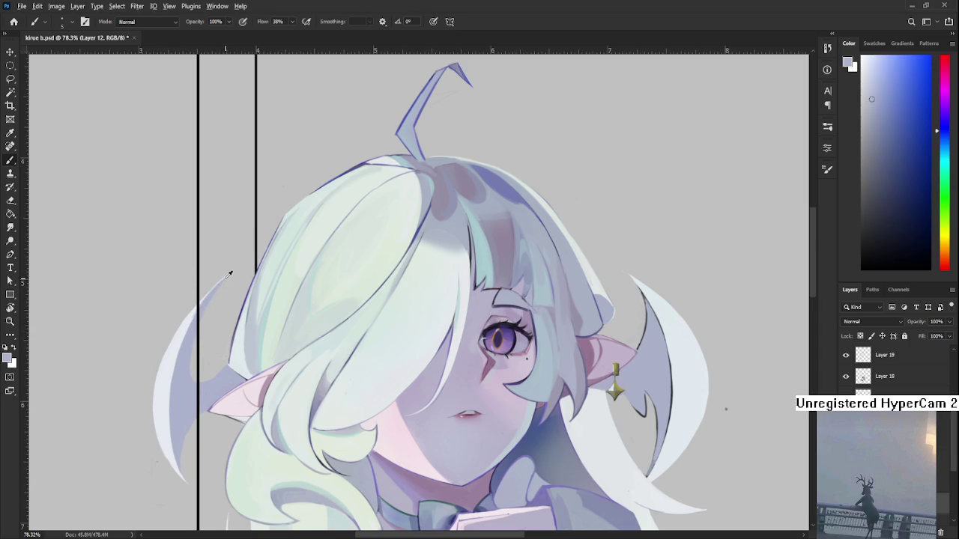
left_click(191, 311, "alt")
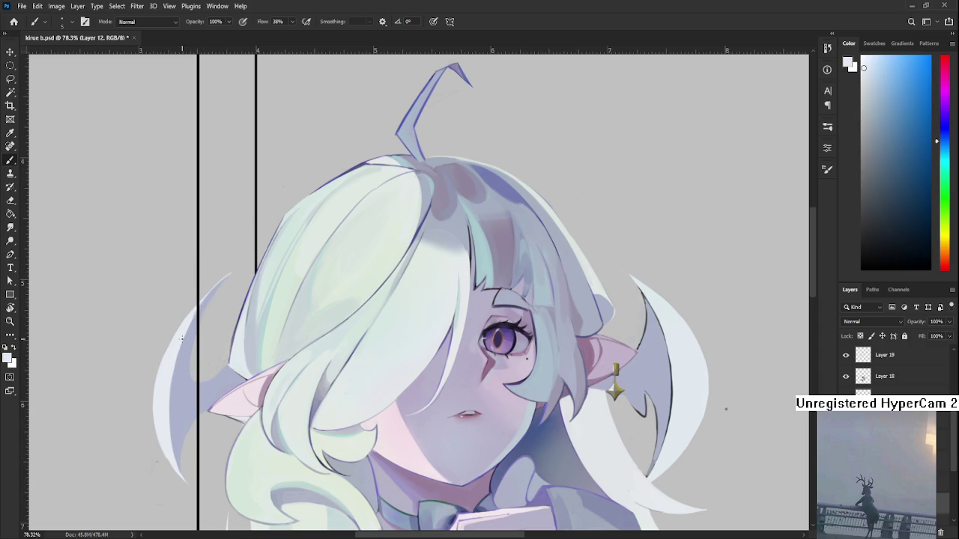
left_click(208, 304, "alt")
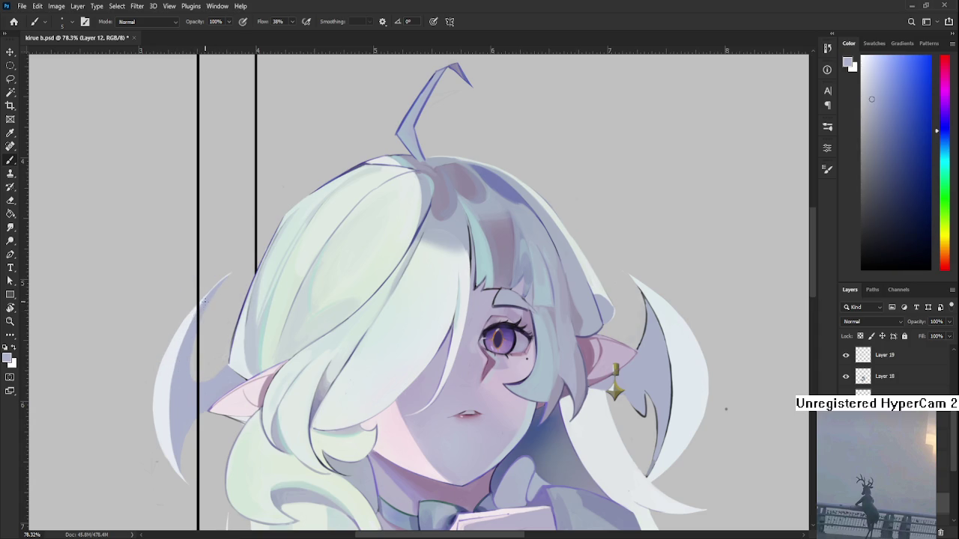
left_click(174, 367, "alt")
left_click(188, 339, "alt")
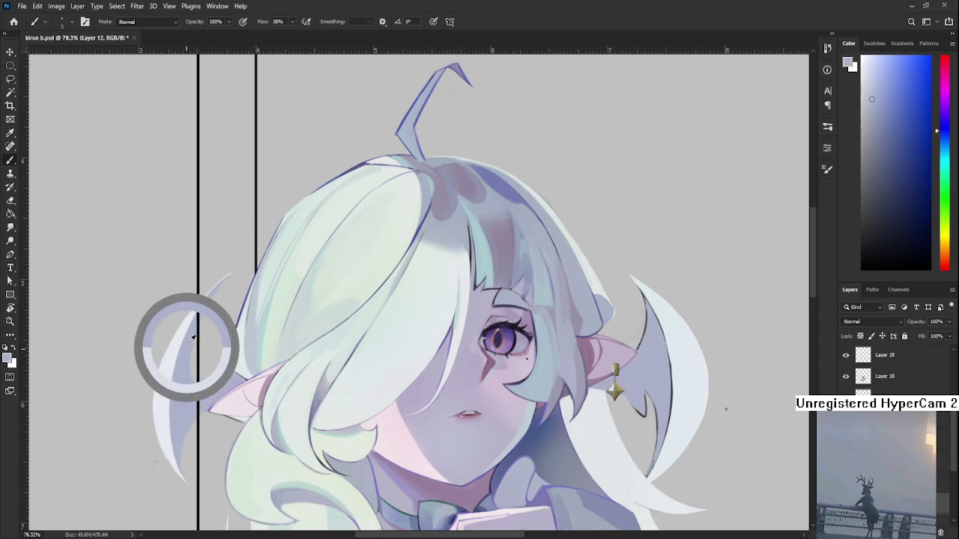
left_click(191, 316, "alt")
left_click(185, 338, "alt")
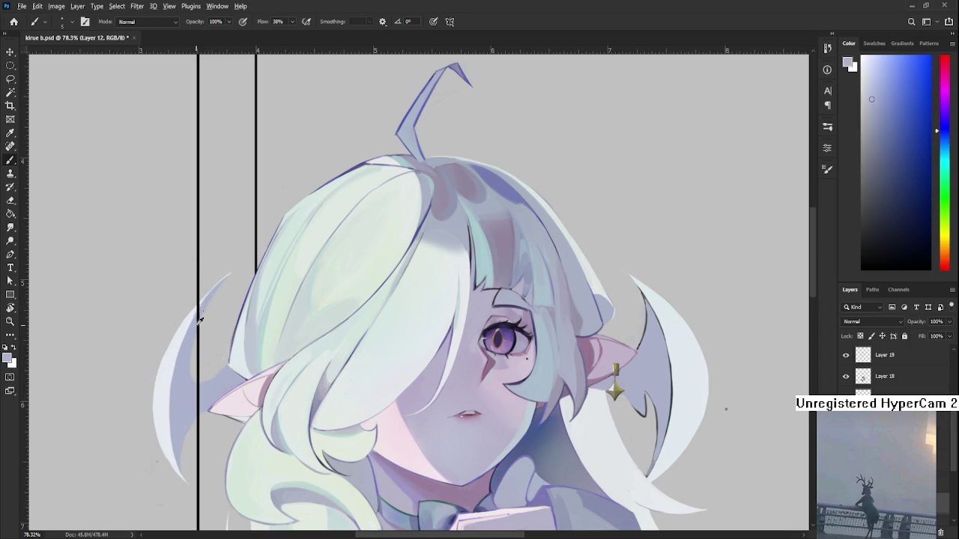
left_click(186, 332, "alt")
left_click(188, 325, "alt")
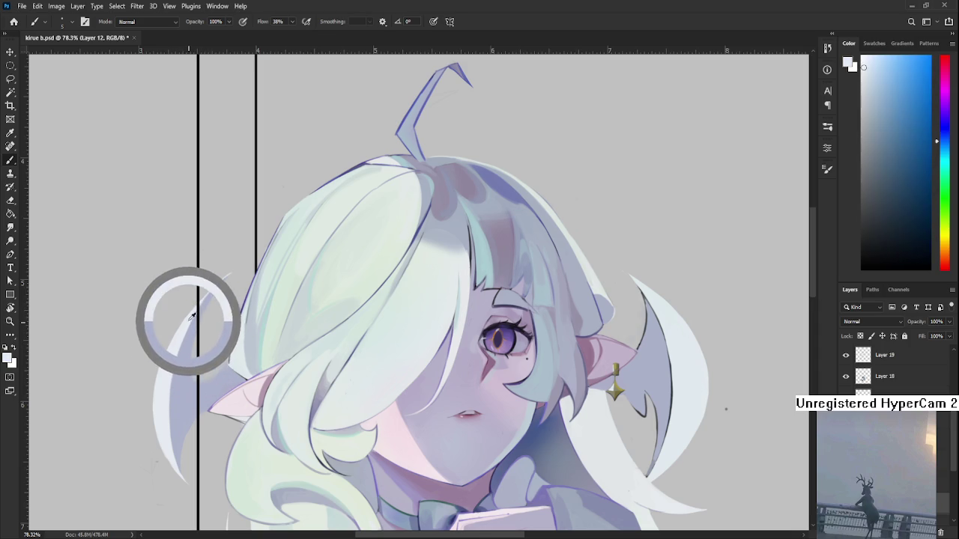
left_click(189, 323, "alt")
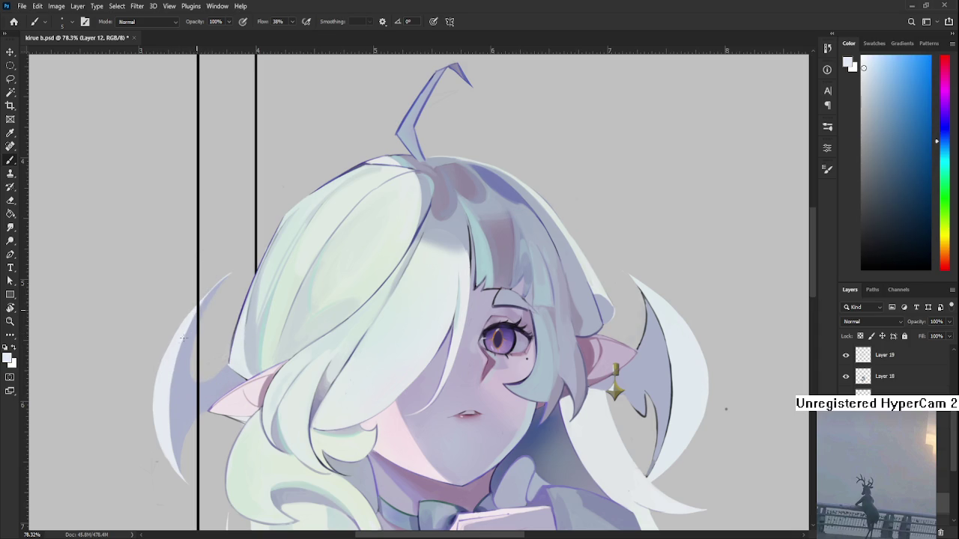
left_click(193, 331, "alt")
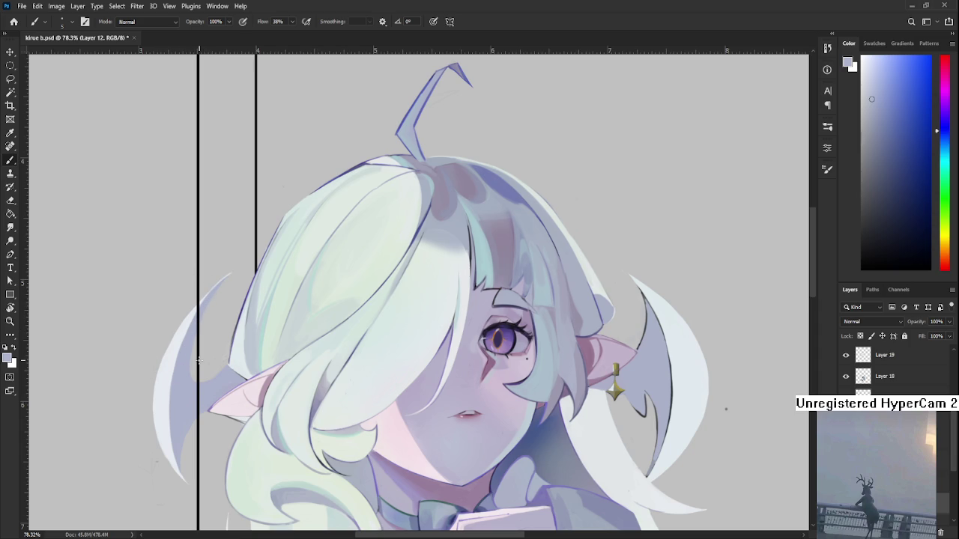
Pan over the portrait to show the whole ahoge and settle on a near-white canvas sample
mouse_move(202, 392)
left_mouse_down()
mouse_move(186, 373)
mouse_move(188, 445)
left_mouse_up()
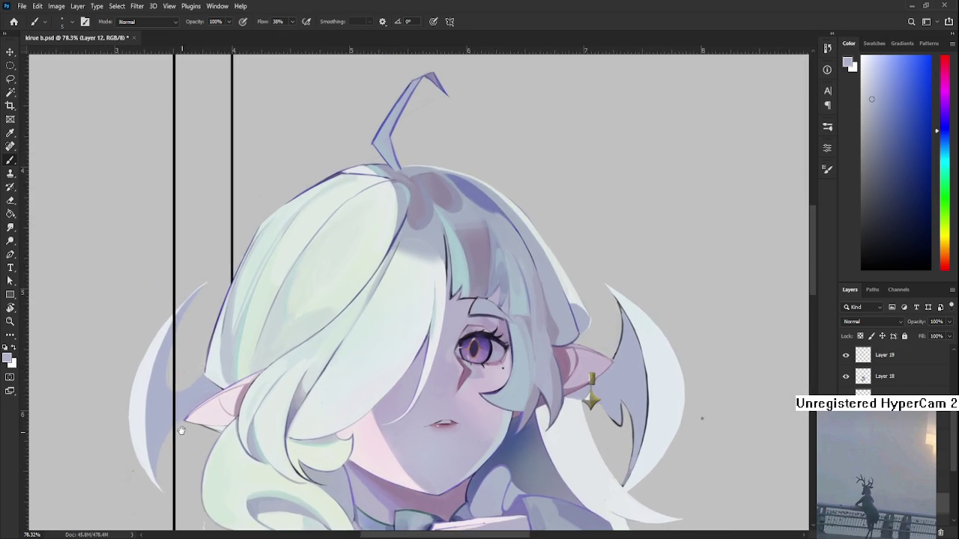
left_click_drag(185, 392, 202, 412)
left_click(181, 338, "alt")
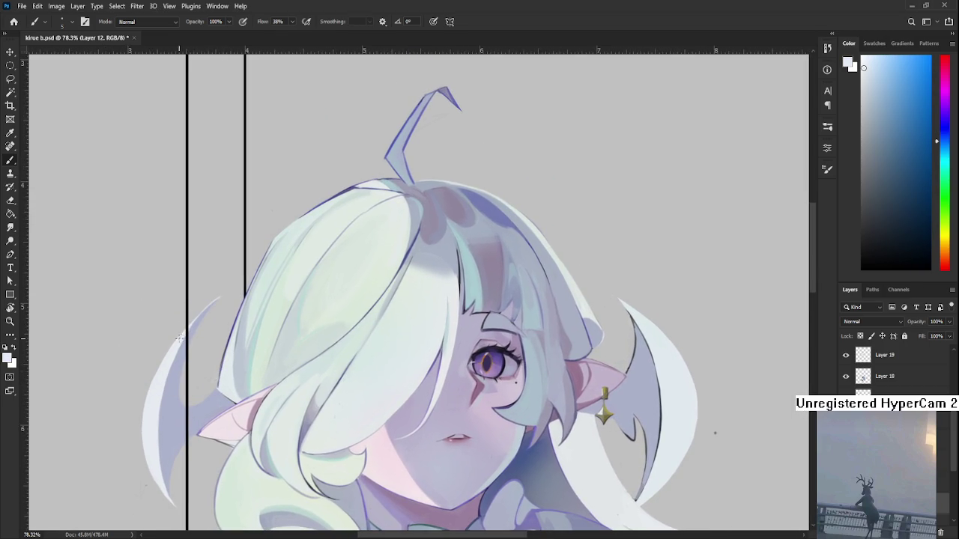
scroll(157, 417, "down", 1)
left_click(168, 418, "alt")
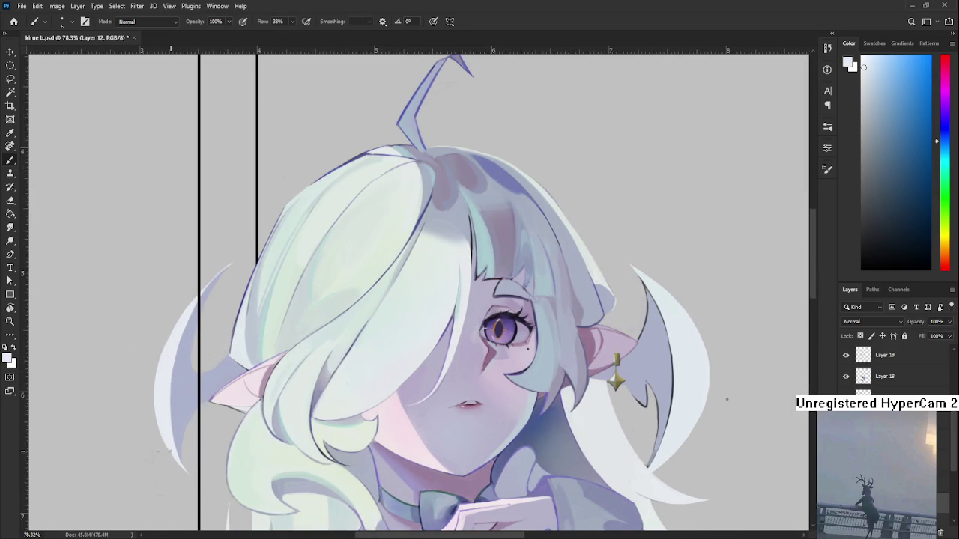
left_click_drag(157, 431, 194, 489)
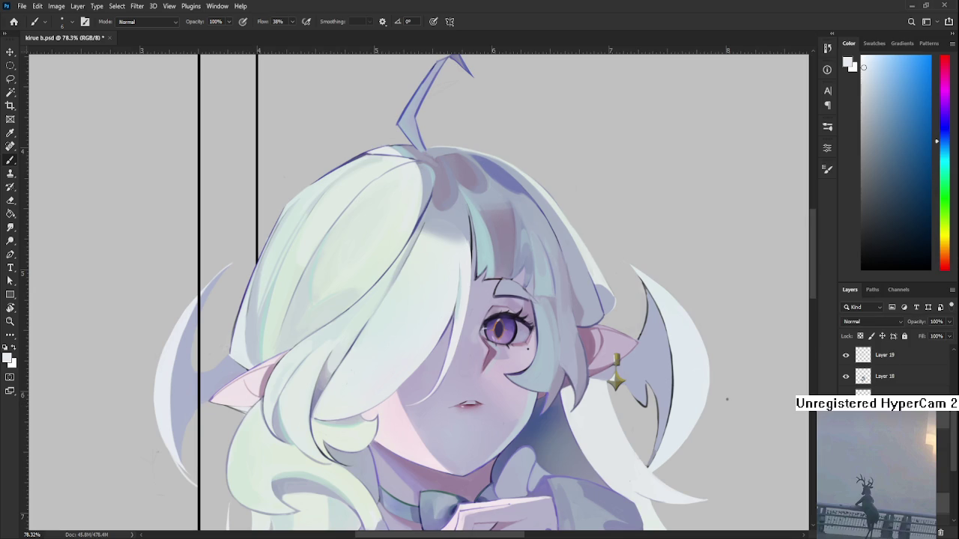
Lighten and trim the lower tip of the left crescent ornament
key("ctrl+z")
mouse_move(184, 482)
left_mouse_down()
mouse_move(174, 434)
mouse_move(181, 439)
left_mouse_up()
key("e")
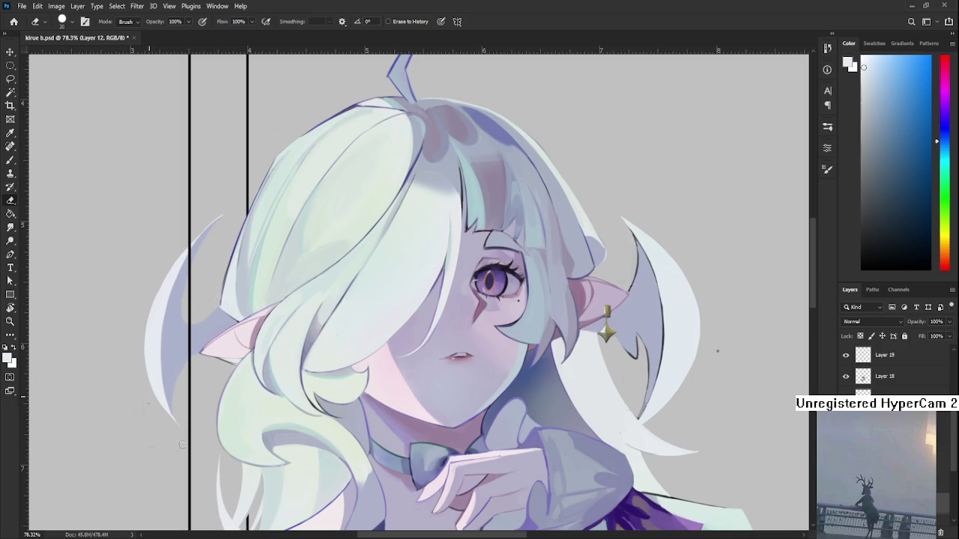
key("b")
left_click_drag(178, 424, 163, 404)
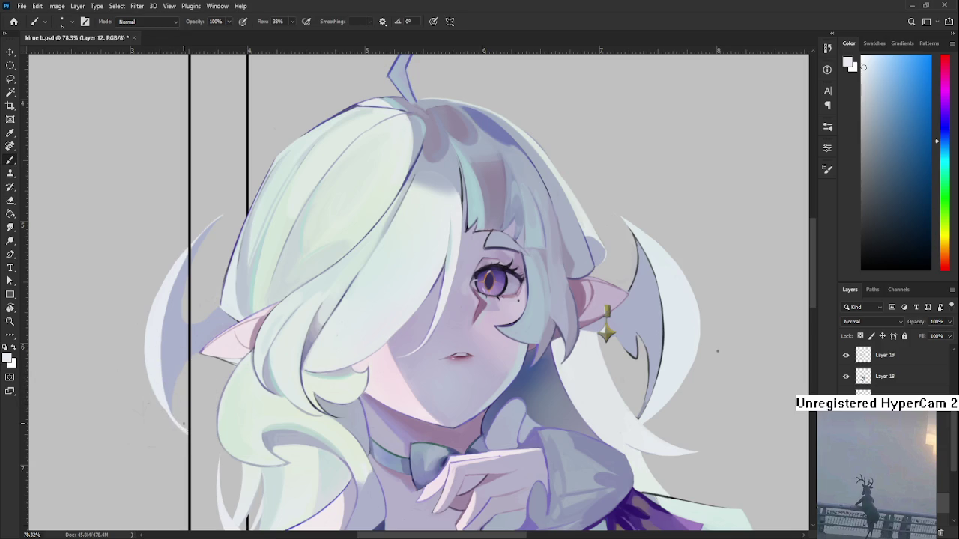
key("e")
left_click_drag(197, 435, 180, 423)
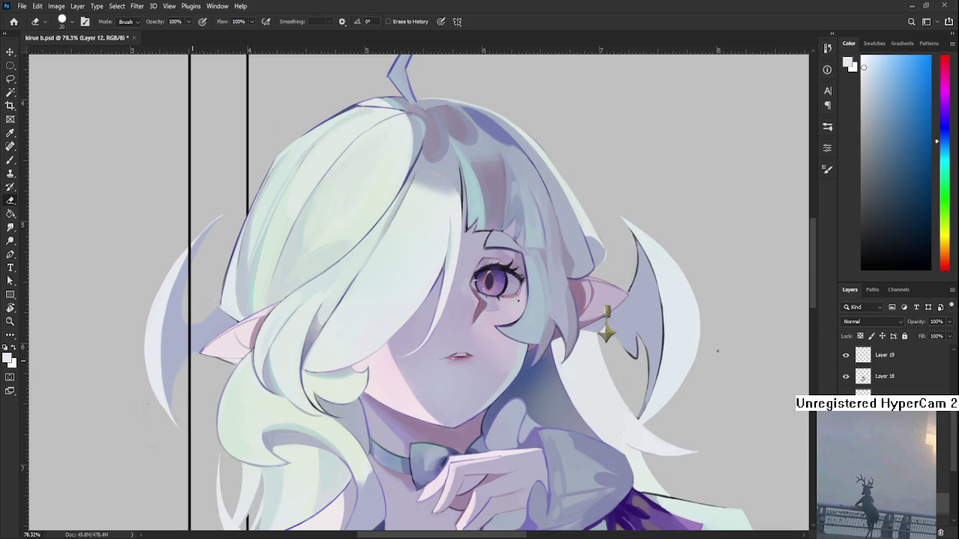
Sample light lavender from the ornament and black from the frame line for the brush
left_click_drag(222, 350, 228, 382)
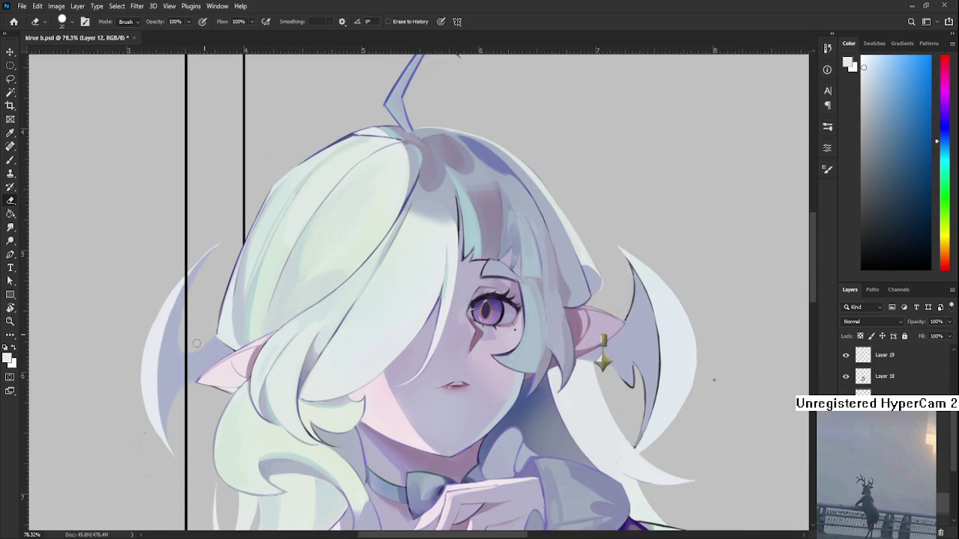
key("b")
left_click(177, 320, "alt")
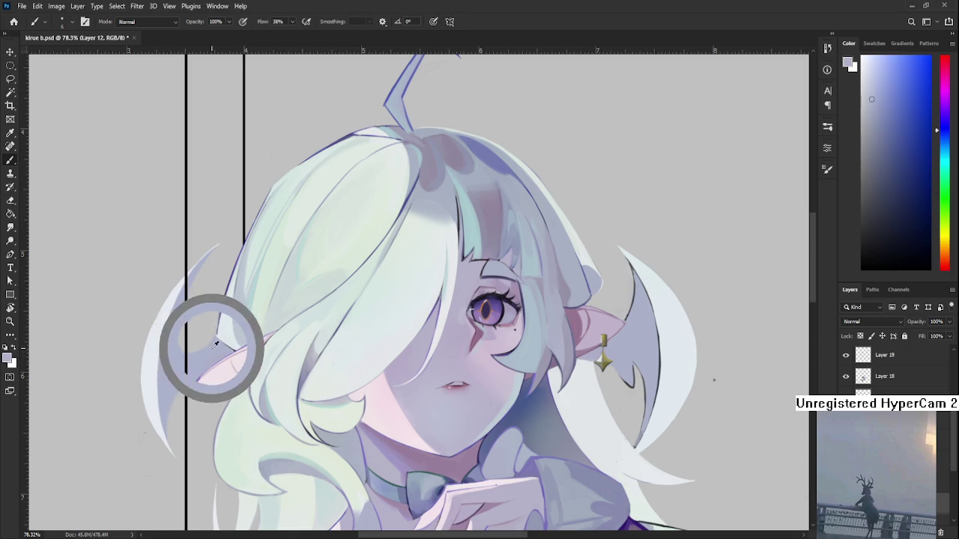
left_click(187, 355, "alt")
left_click(178, 329, "alt")
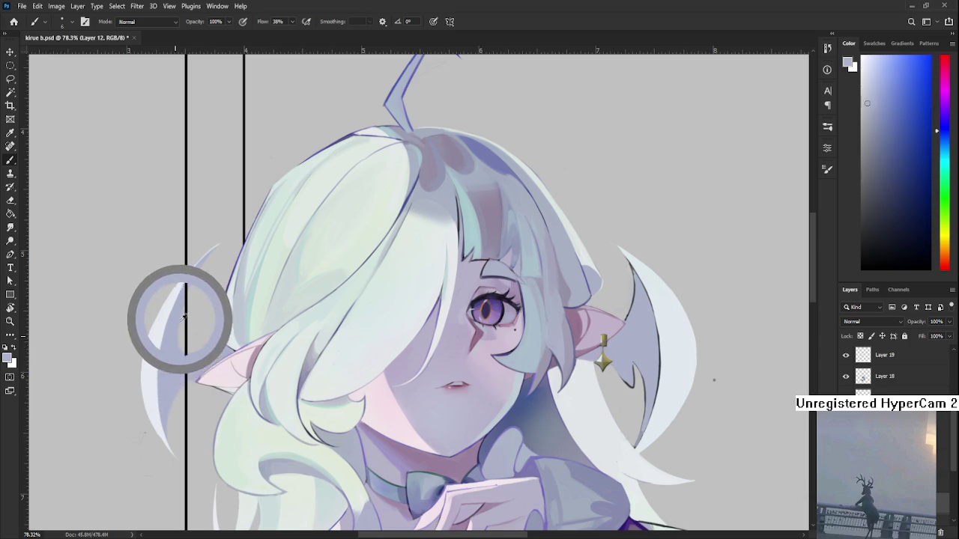
mouse_move(181, 315)
left_mouse_down()
mouse_move(173, 382)
mouse_move(171, 339)
left_mouse_up()
key("e")
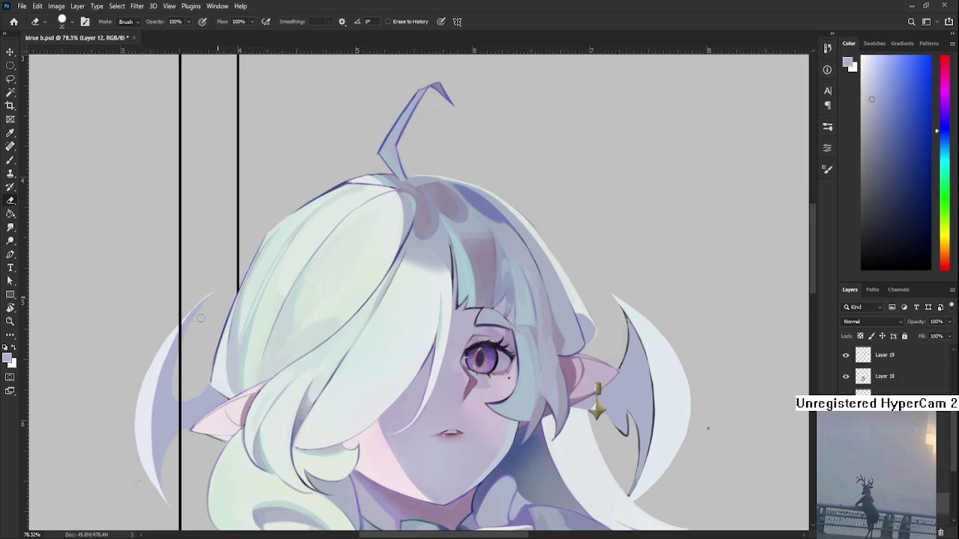
scroll(184, 386, "down", 1)
key("b")
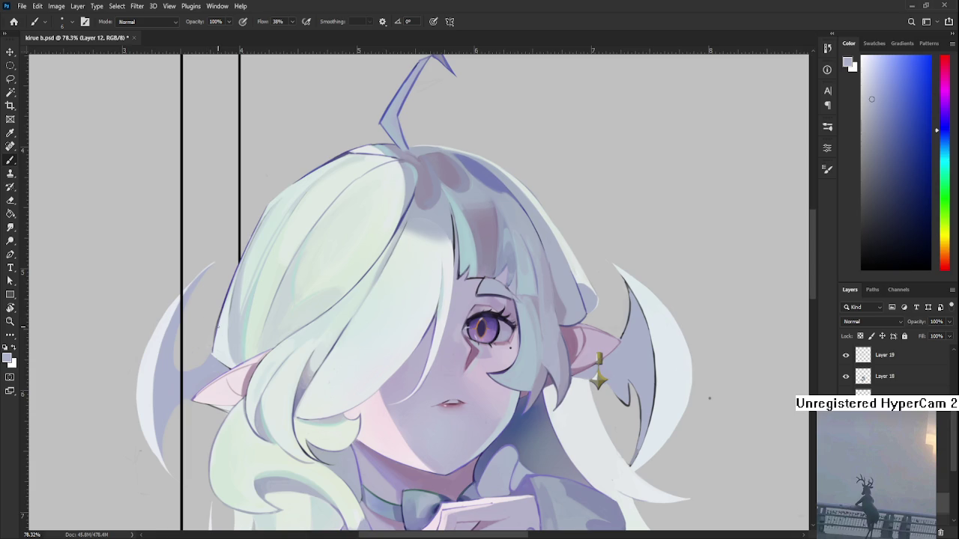
Sketch a small light-purple figure with an oval head and V-shaped body in the frame's upper-right corner
mouse_move(200, 323)
left_mouse_down()
mouse_move(304, 311)
mouse_move(295, 349)
left_mouse_up()
mouse_move(266, 271)
left_mouse_down()
mouse_move(257, 350)
mouse_move(439, 316)
mouse_move(255, 350)
left_mouse_up()
mouse_move(298, 293)
left_mouse_down()
mouse_move(278, 279)
mouse_move(272, 311)
left_mouse_up()
key("ctrl+z")
key("ctrl+z")
key("ctrl+z")
key("ctrl+z")
left_click_drag(322, 263, 318, 304)
mouse_move(315, 354)
left_mouse_down()
mouse_move(324, 349)
mouse_move(298, 326)
left_mouse_up()
mouse_move(328, 297)
left_mouse_down()
mouse_move(321, 325)
mouse_move(338, 297)
left_mouse_up()
Lasso the small trial sketch and cut it away
key("l")
left_click_drag(394, 325, 405, 341)
key("ctrl+x")
scroll(342, 393, "down", 2)
scroll(341, 394, "down", 2)
scroll(353, 338, "down", 3)
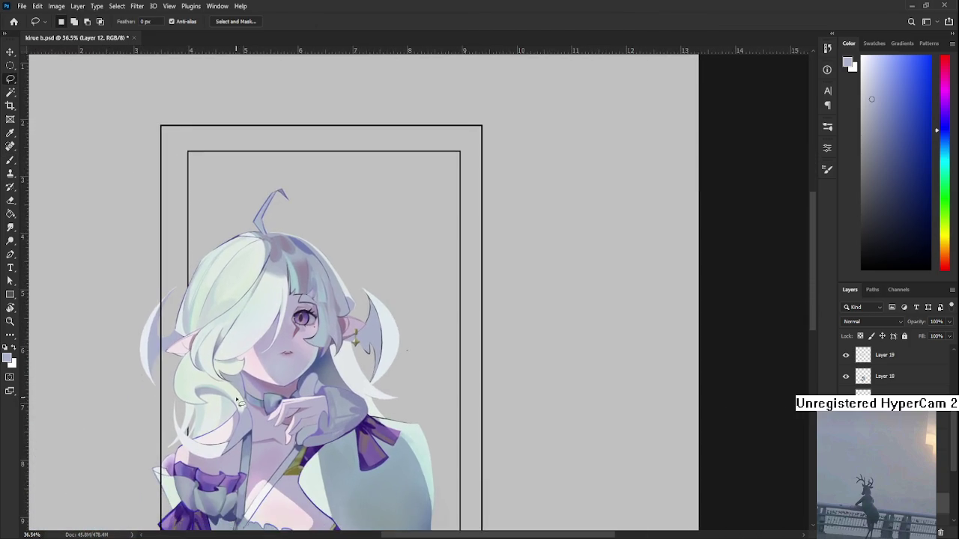
scroll(224, 398, "up", 3)
scroll(214, 399, "up", 2)
scroll(177, 468, "up", 2)
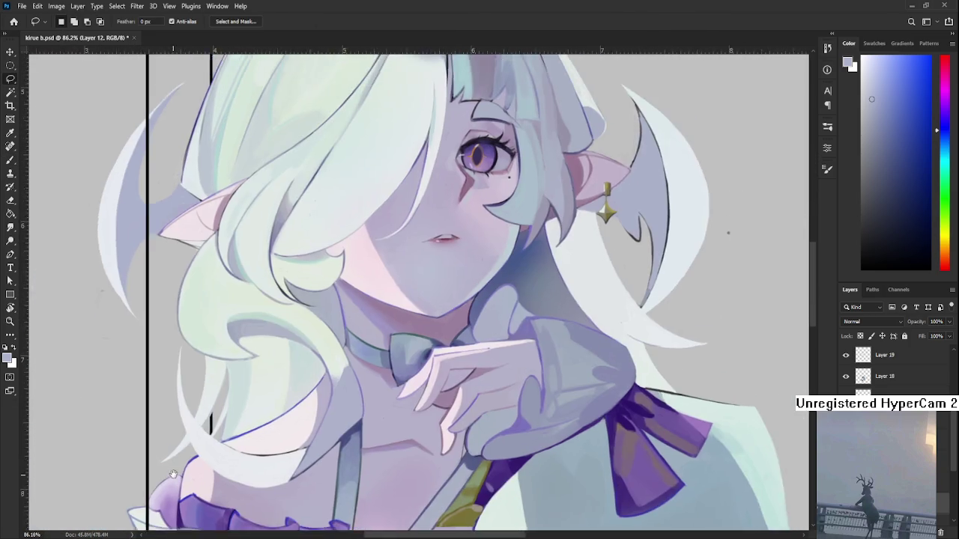
scroll(178, 468, "down", 2)
scroll(178, 468, "down", 2)
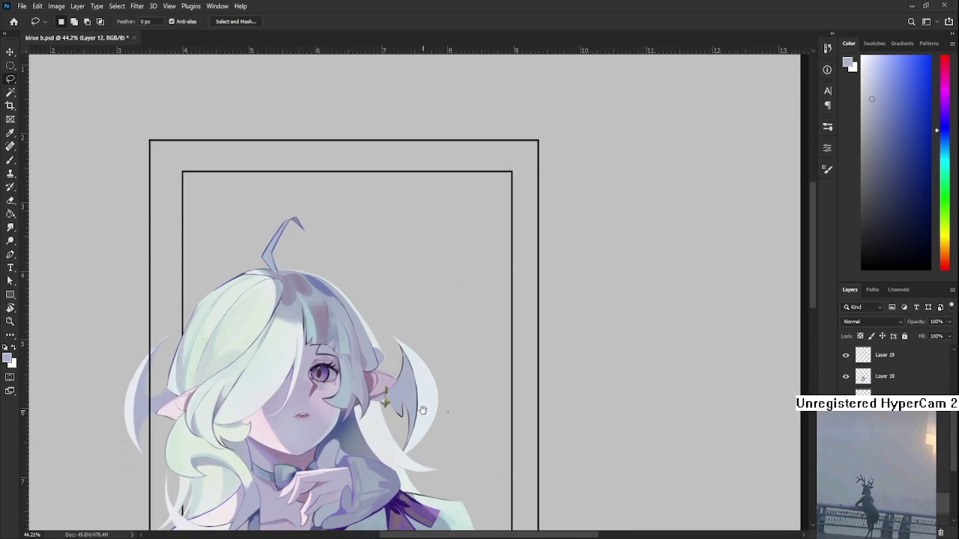
left_click_drag(423, 410, 444, 352)
mouse_move(391, 373)
left_mouse_down()
mouse_move(423, 409)
mouse_move(408, 420)
left_mouse_up()
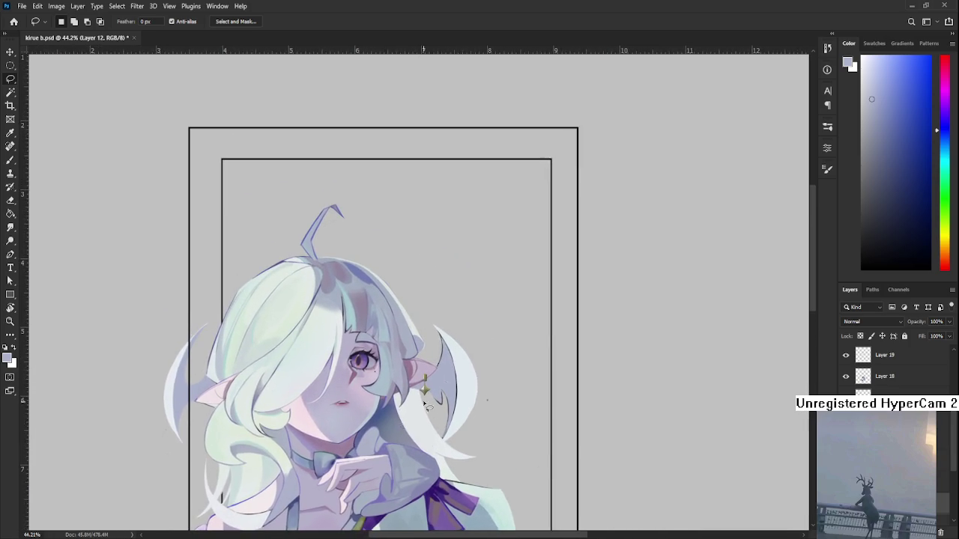
scroll(410, 422, "up", 1)
scroll(411, 422, "up", 1)
scroll(337, 450, "up", 2)
scroll(251, 474, "up", 2)
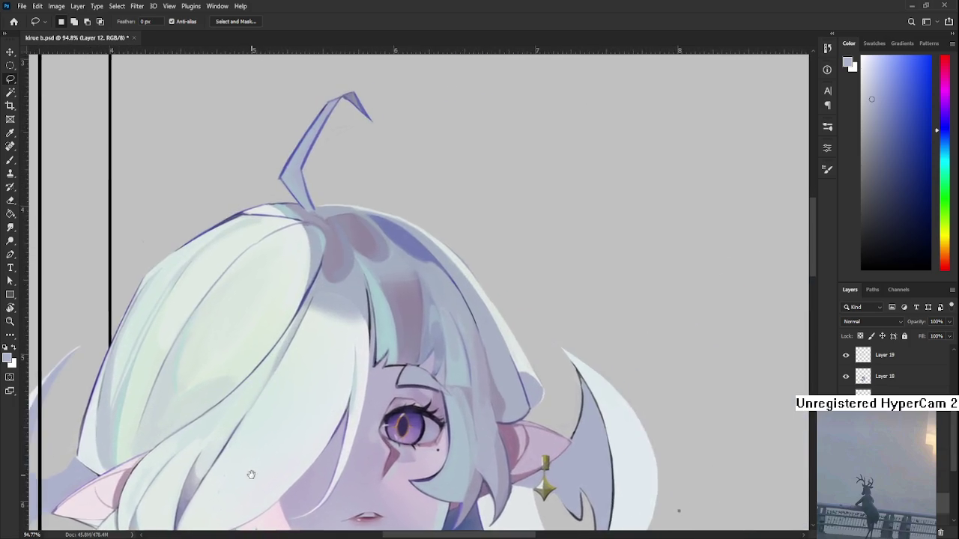
left_click_drag(251, 475, 86, 392)
scroll(428, 368, "up", 2)
scroll(442, 349, "up", 2)
mouse_move(443, 349)
left_mouse_down()
mouse_move(223, 345)
mouse_move(246, 387)
left_mouse_up()
key("b")
key("bracketleft")
key("bracketleft")
key("bracketleft")
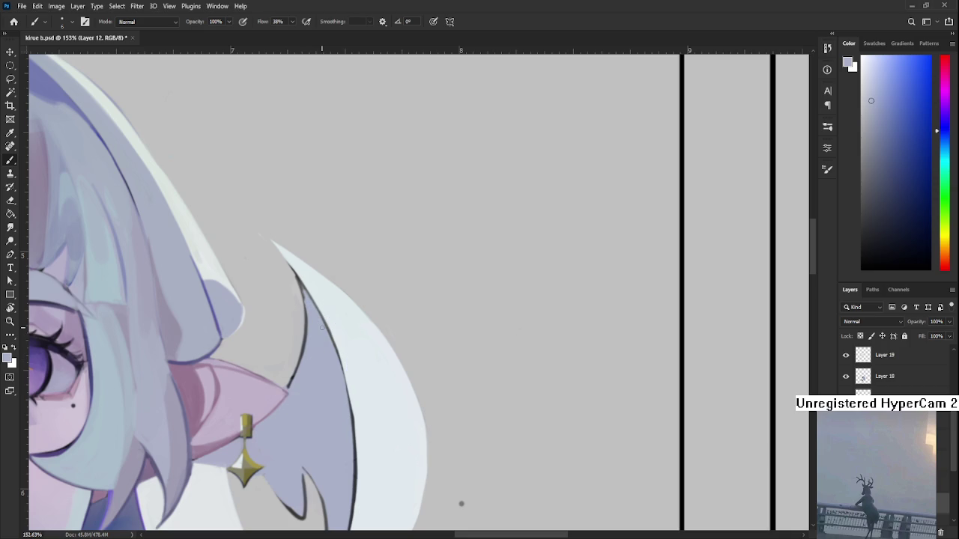
scroll(319, 326, "down", 2)
scroll(330, 337, "down", 2)
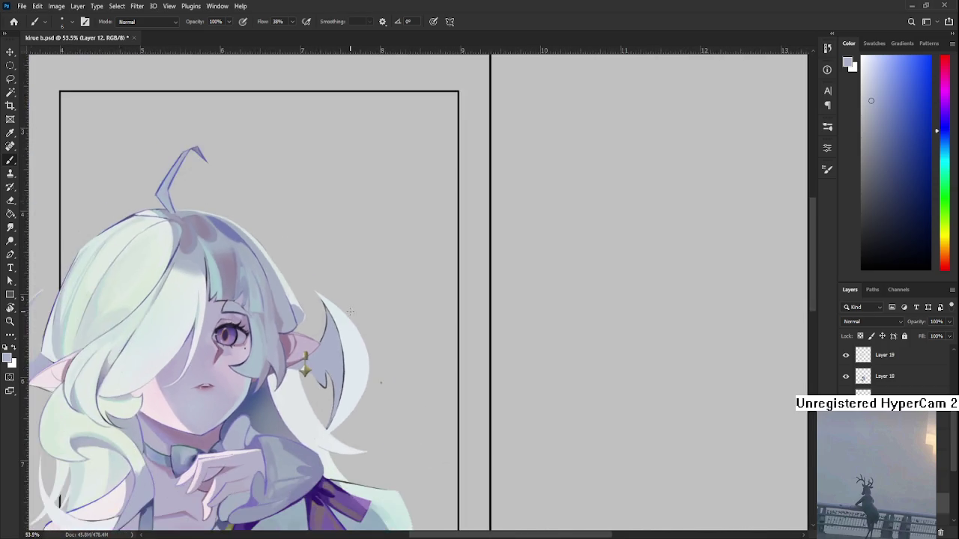
scroll(341, 352, "down", 1)
scroll(356, 369, "down", 1)
scroll(357, 369, "up", 2)
scroll(375, 364, "up", 2)
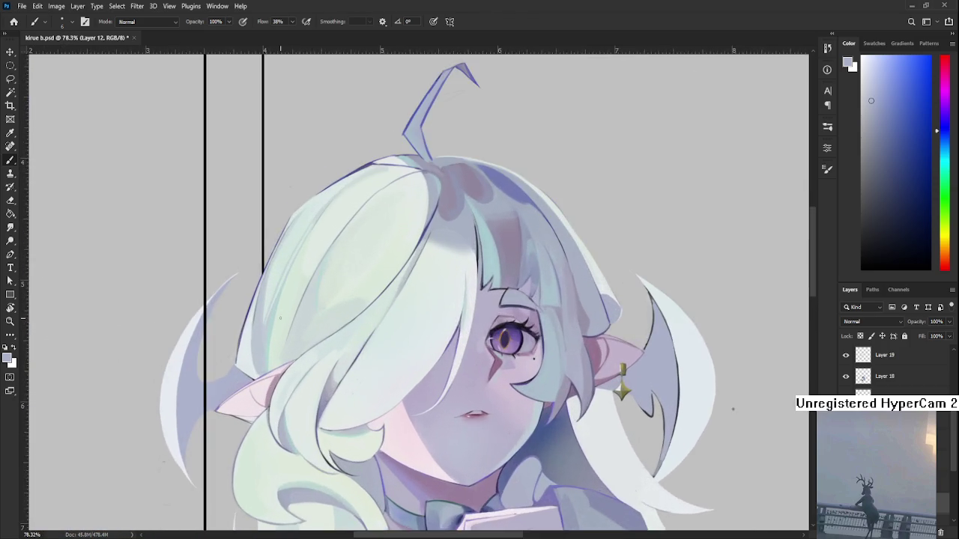
scroll(405, 356, "up", 1)
scroll(434, 346, "up", 1)
left_click(391, 328, "alt")
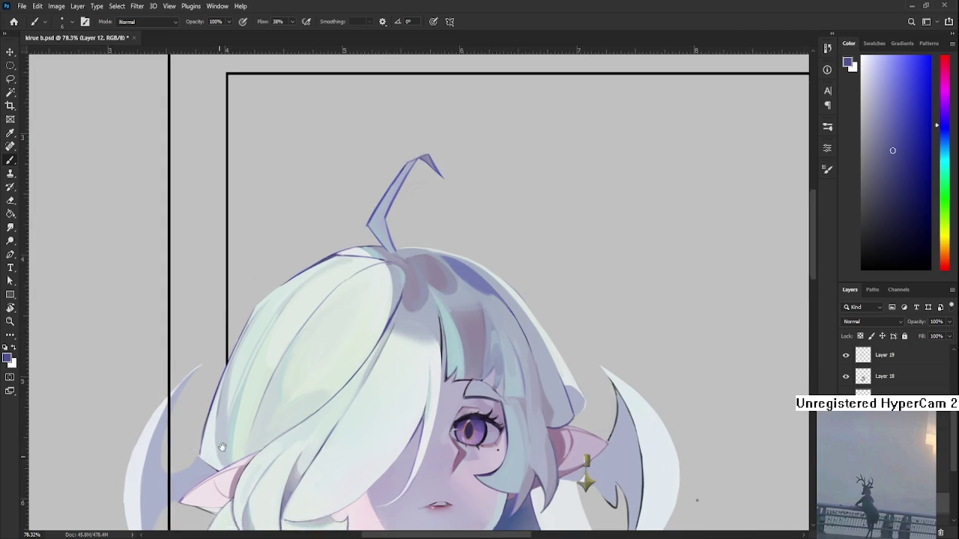
Draw a dark outline down the left ornament's left edge, retrying the stroke several times
scroll(282, 360, "up", 1)
key("r")
left_click_drag(281, 361, 267, 409)
key("b")
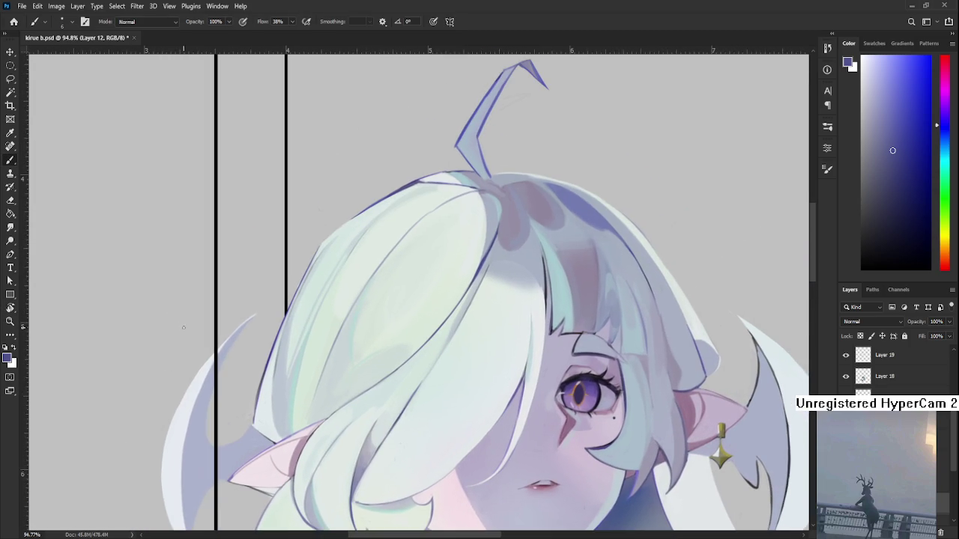
left_click_drag(211, 315, 208, 295)
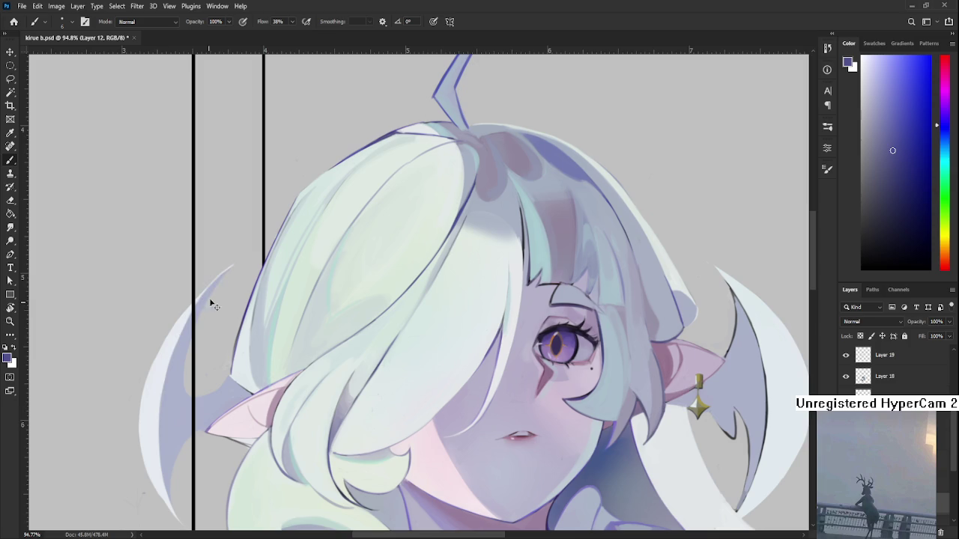
key("ctrl+z")
left_click_drag(230, 267, 160, 395)
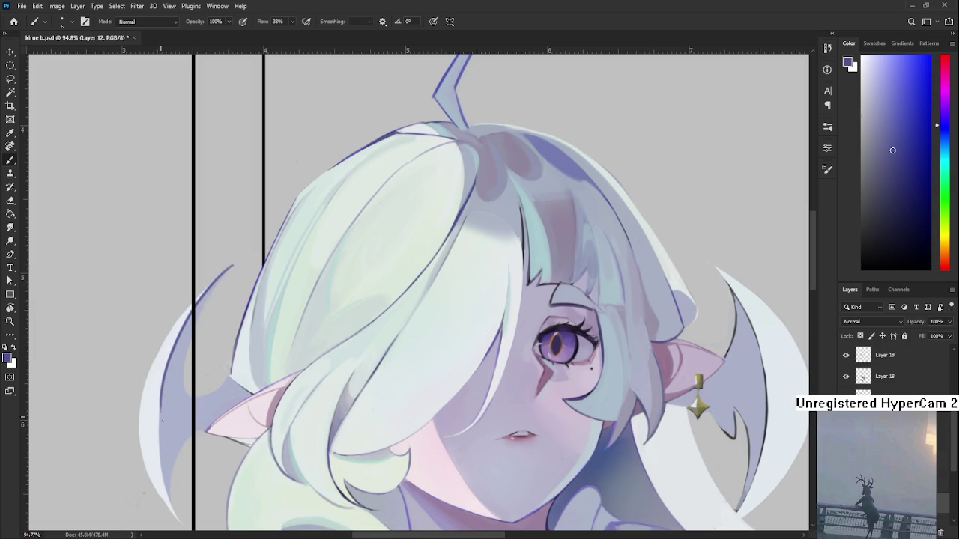
key("ctrl+z")
left_click_drag(231, 265, 153, 420)
key("ctrl+z")
key("ctrl+z")
mouse_move(232, 264)
left_mouse_down()
mouse_move(160, 387)
mouse_move(159, 411)
left_mouse_up()
key("ctrl+z")
key("ctrl+z")
key("ctrl+z")
left_click_drag(232, 265, 154, 434)
key("ctrl+z")
left_click_drag(232, 265, 160, 427)
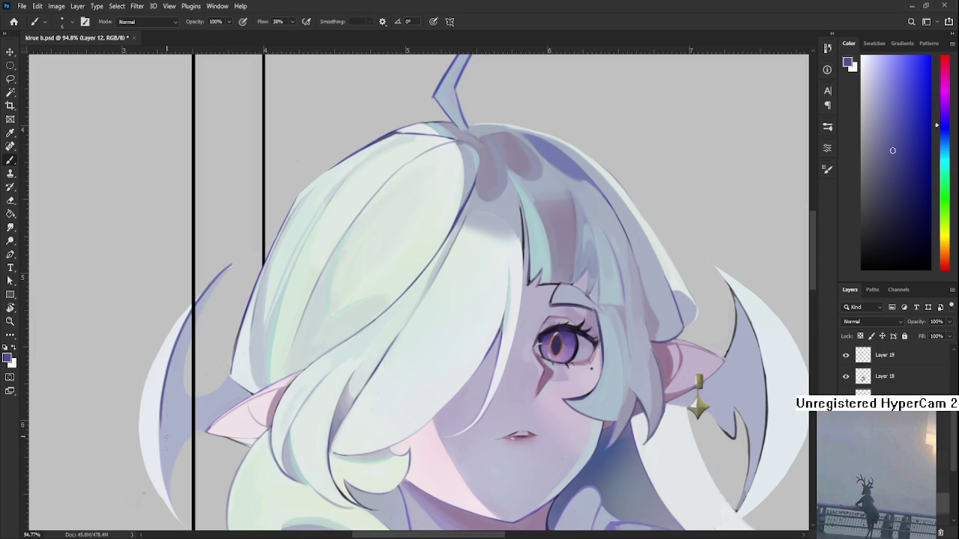
Paint light blue along the ornament's inner edge and test a darker lower-left edge
left_click(178, 349, "alt")
left_click_drag(187, 329, 160, 425)
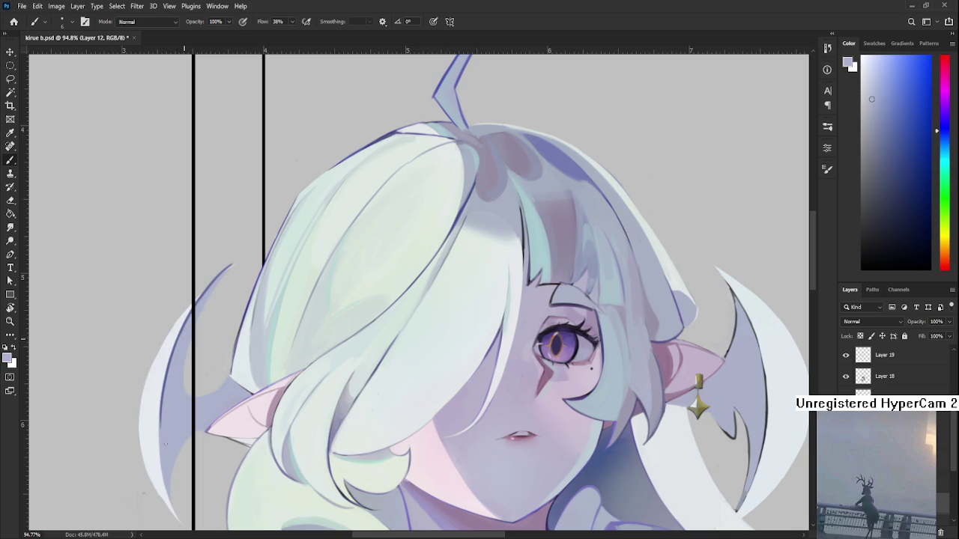
scroll(187, 337, "down", 1)
left_click(182, 290, "alt")
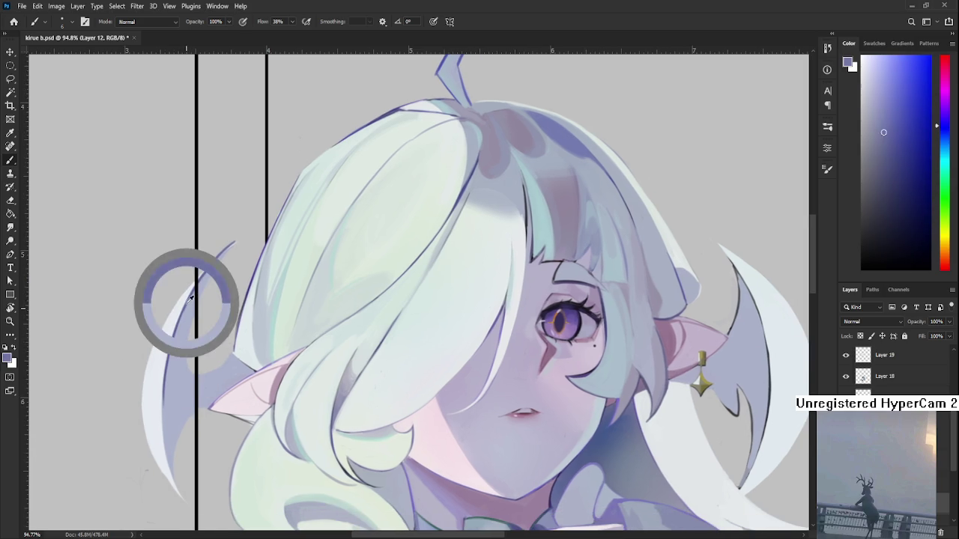
scroll(165, 368, "down", 2)
left_click_drag(161, 361, 174, 443)
key("ctrl+z")
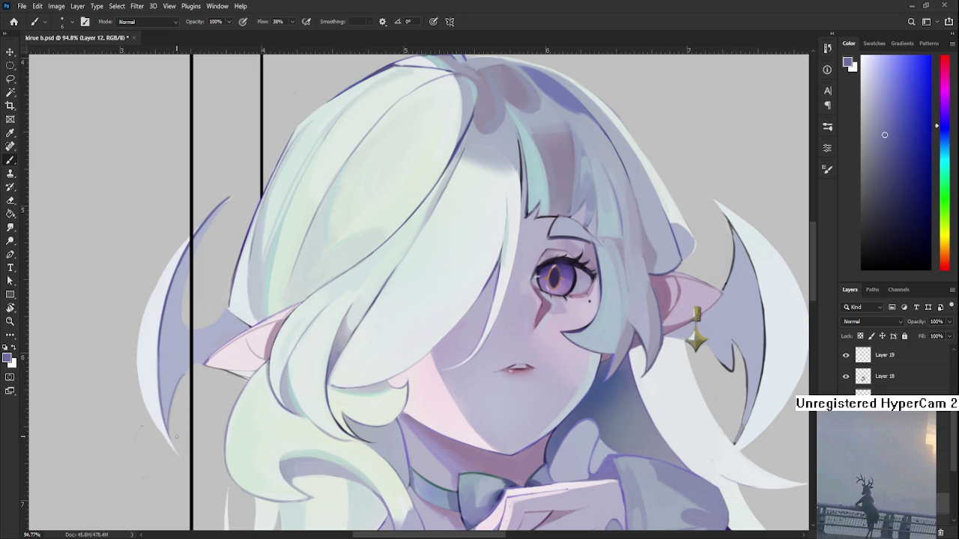
Add a dark line along the ornament's inner edge, comparing it with undo and redo
left_click_drag(196, 363, 194, 383)
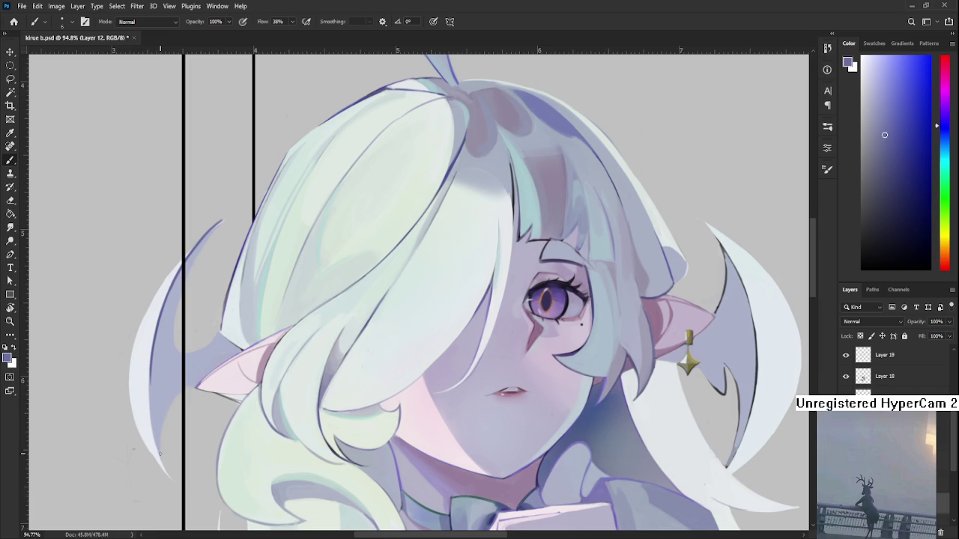
left_click_drag(178, 354, 169, 360)
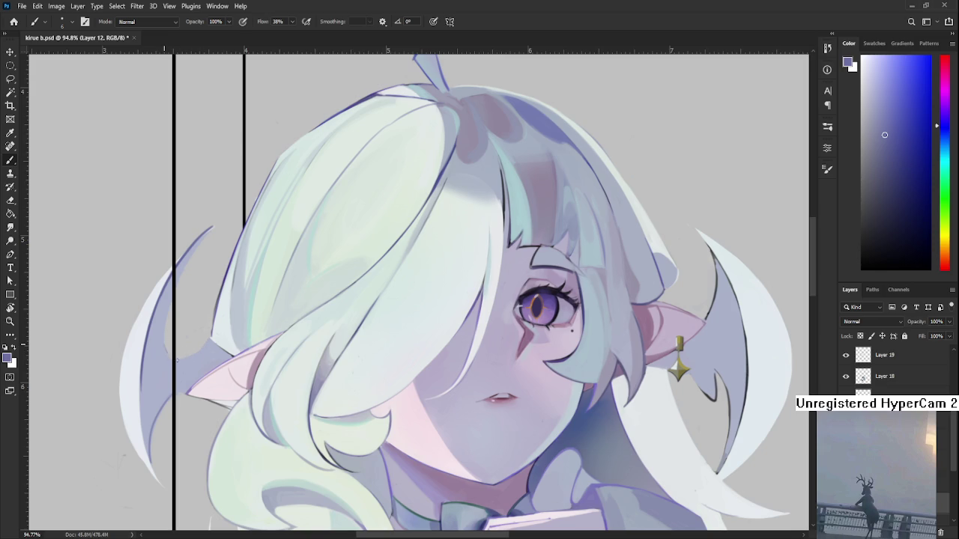
left_click_drag(207, 346, 177, 356)
key("ctrl+z")
left_click_drag(171, 330, 193, 362)
key("ctrl+z")
left_click_drag(167, 330, 200, 351)
key("ctrl+z")
key("ctrl+z")
key("ctrl+z")
key("ctrl+shift+z")
key("ctrl+z")
key("ctrl+shift+z")
Repaint the ornament's upper tip in its own lavender colour with a reshaped point
left_click(197, 357, "alt")
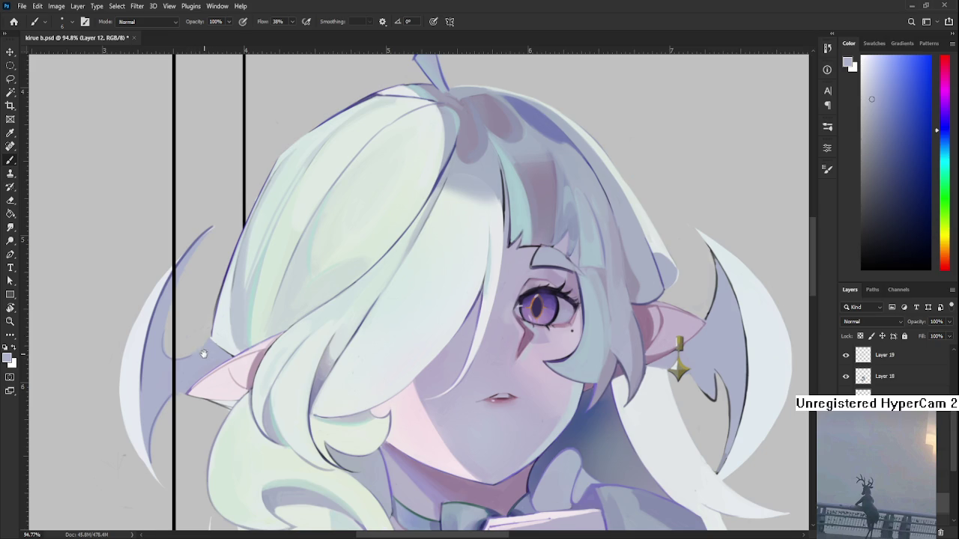
left_click_drag(203, 353, 188, 356)
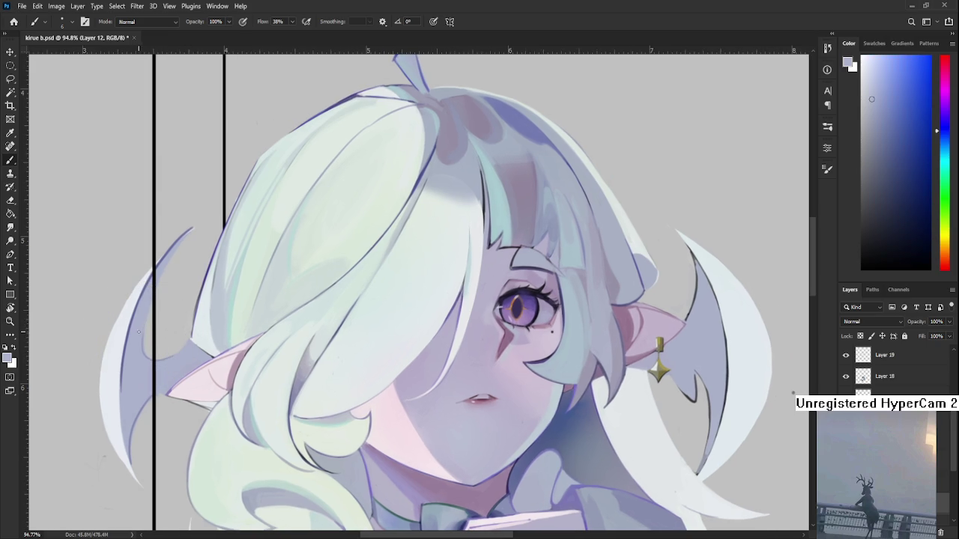
left_click(131, 331, "alt")
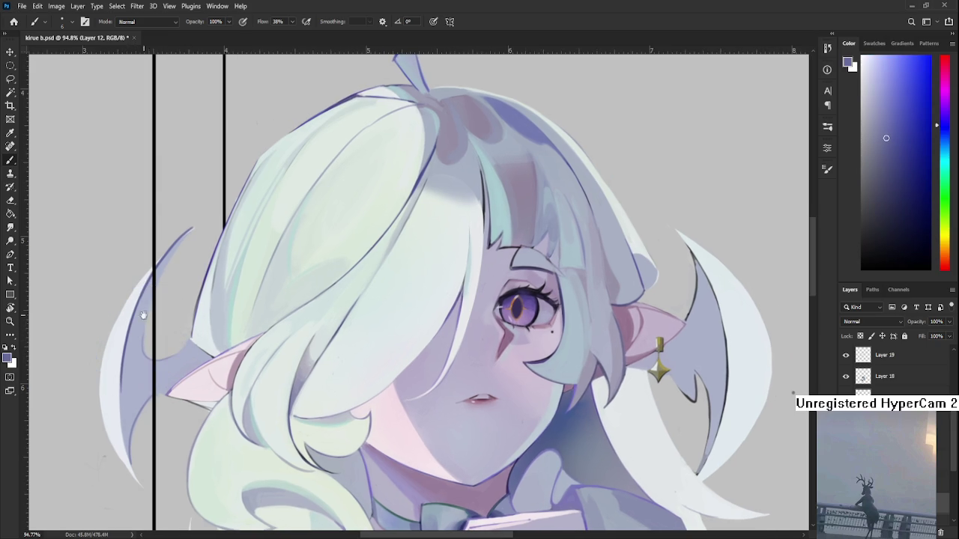
left_click_drag(161, 281, 135, 352)
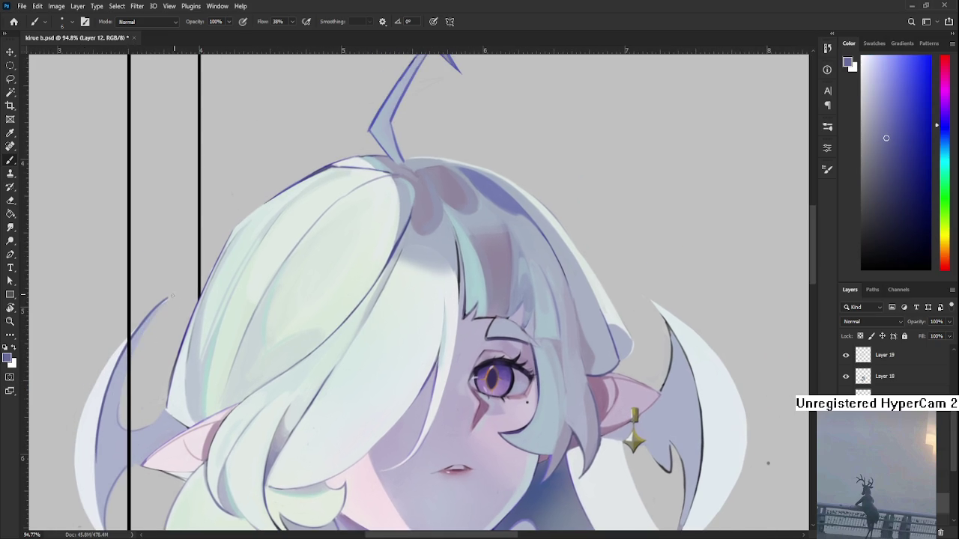
left_click_drag(174, 294, 143, 345)
key("ctrl+z")
left_click_drag(171, 296, 133, 367)
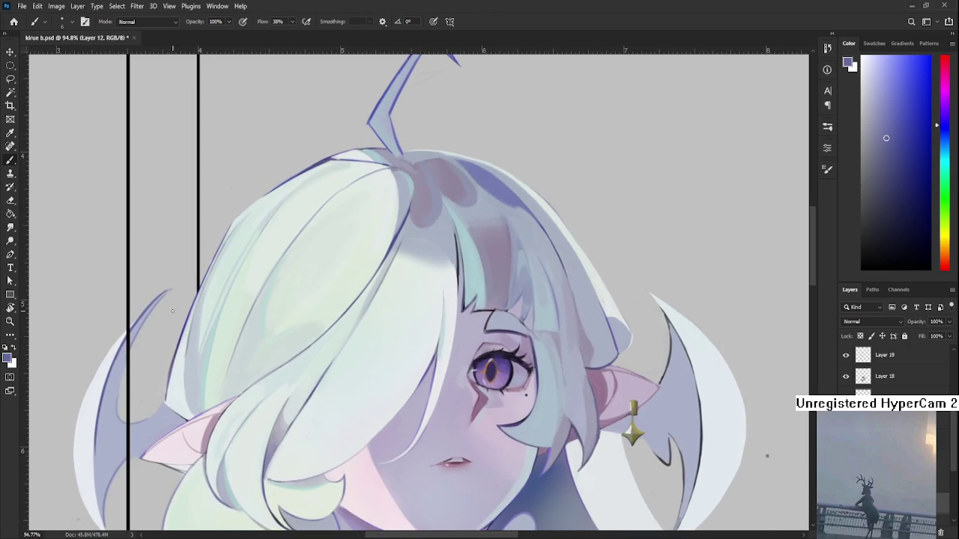
Erase the upper tip of the left ornament into a sharper point
key("e")
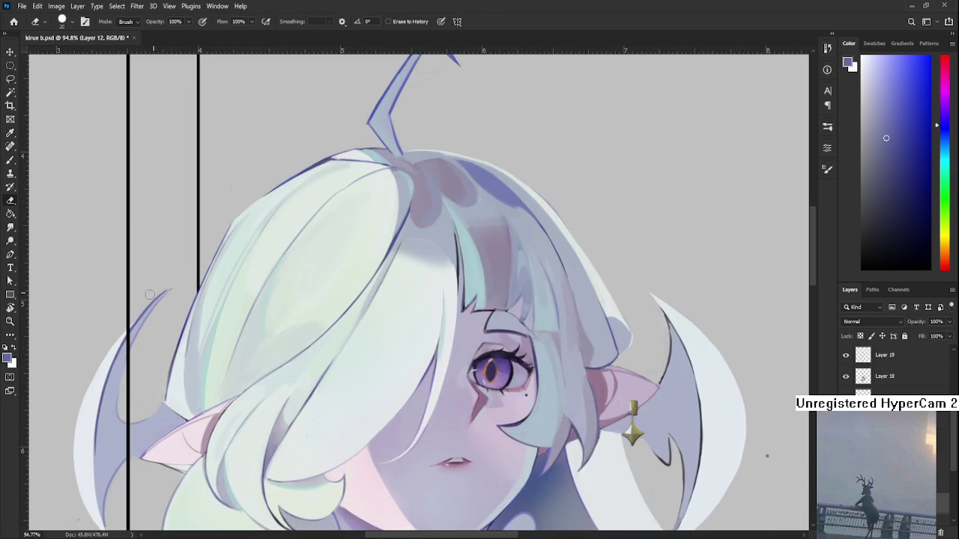
left_click_drag(170, 297, 174, 338)
key("b")
key("e")
scroll(295, 386, "down", 2)
Rotate and zoom the canvas to centre the view on the bat-wing ornament
scroll(295, 386, "down", 3)
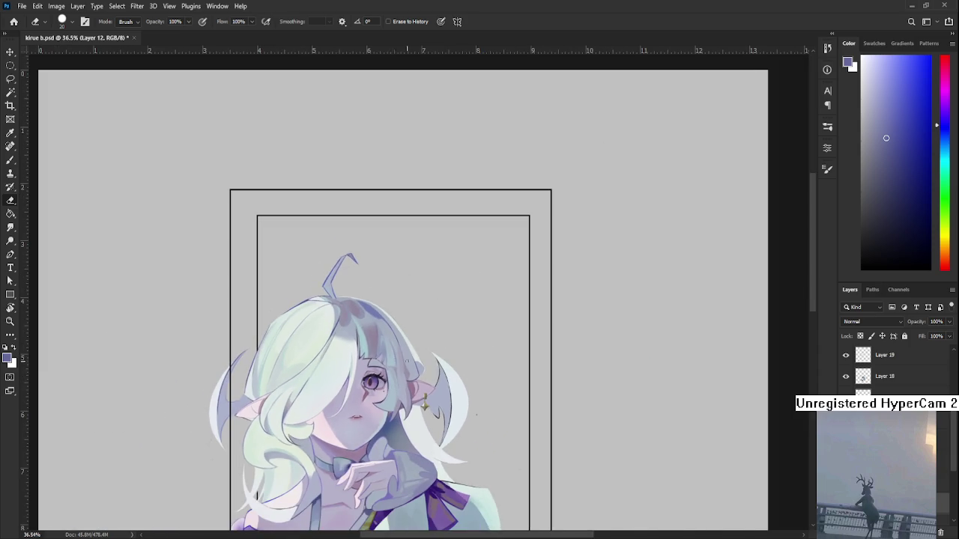
scroll(402, 360, "up", 2)
key("r")
mouse_move(402, 360)
left_mouse_down()
mouse_move(300, 466)
mouse_move(356, 491)
left_mouse_up()
left_click(400, 352)
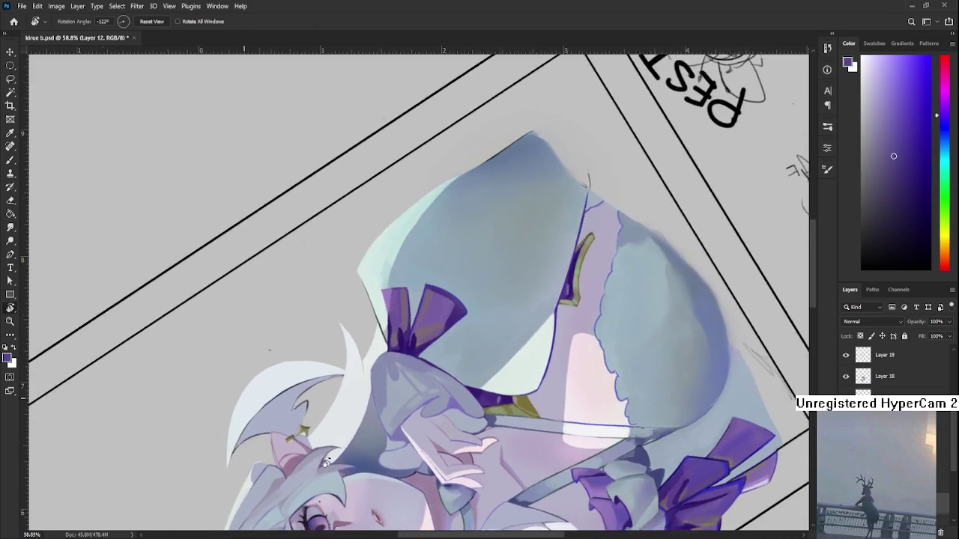
scroll(326, 463, "up", 2)
scroll(224, 332, "up", 2)
scroll(252, 337, "up", 1)
scroll(222, 364, "up", 1)
left_click_drag(222, 364, 209, 371)
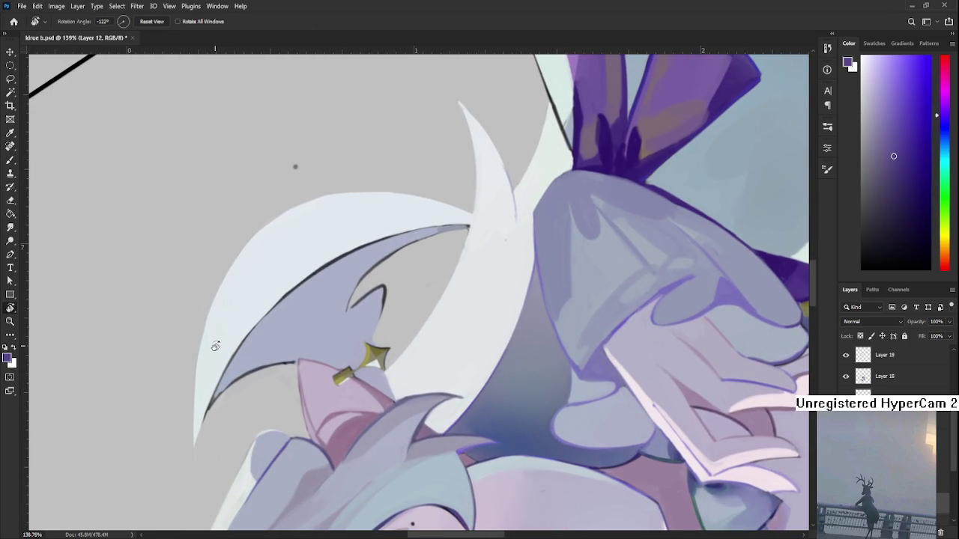
mouse_move(235, 329)
left_mouse_down()
mouse_move(186, 351)
mouse_move(203, 375)
left_mouse_up()
Redraw the ornament's dark inner outline and darken its top outline
key("ctrl+z")
left_click_drag(259, 292, 160, 441)
key("ctrl+z")
left_click_drag(242, 314, 159, 444)
mouse_move(248, 306)
left_mouse_down()
mouse_move(330, 257)
mouse_move(288, 285)
left_mouse_up()
Cover the stray dark line with the ornament's light colour and redraw a smoother lower edge
left_click(247, 318, "alt")
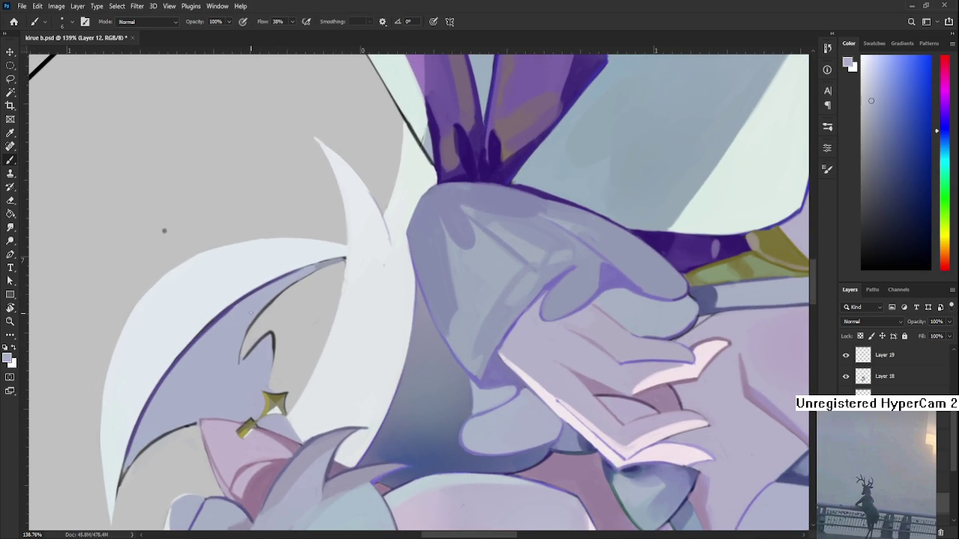
left_click(202, 350, "alt")
mouse_move(188, 337)
left_mouse_down()
mouse_move(238, 305)
mouse_move(231, 273)
left_mouse_up()
left_click(201, 325, "alt")
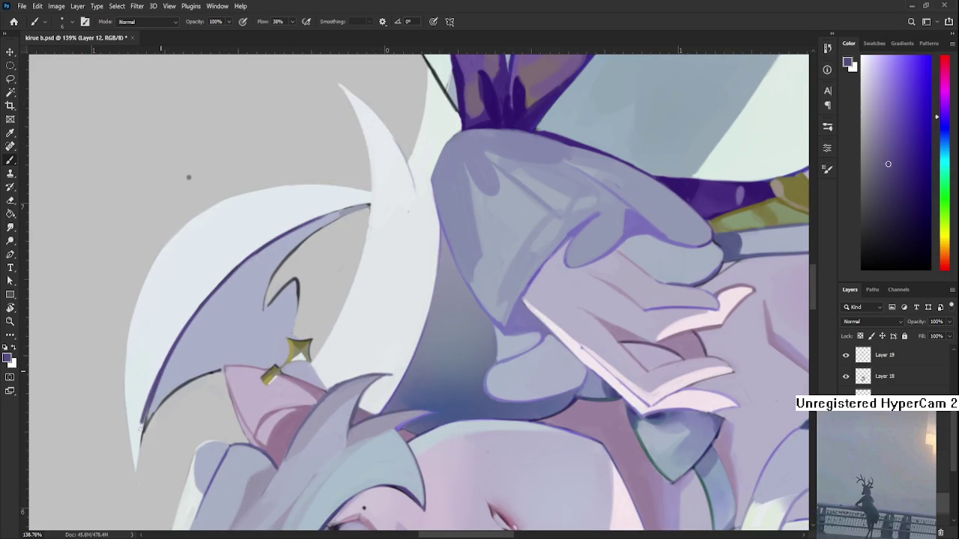
key("e")
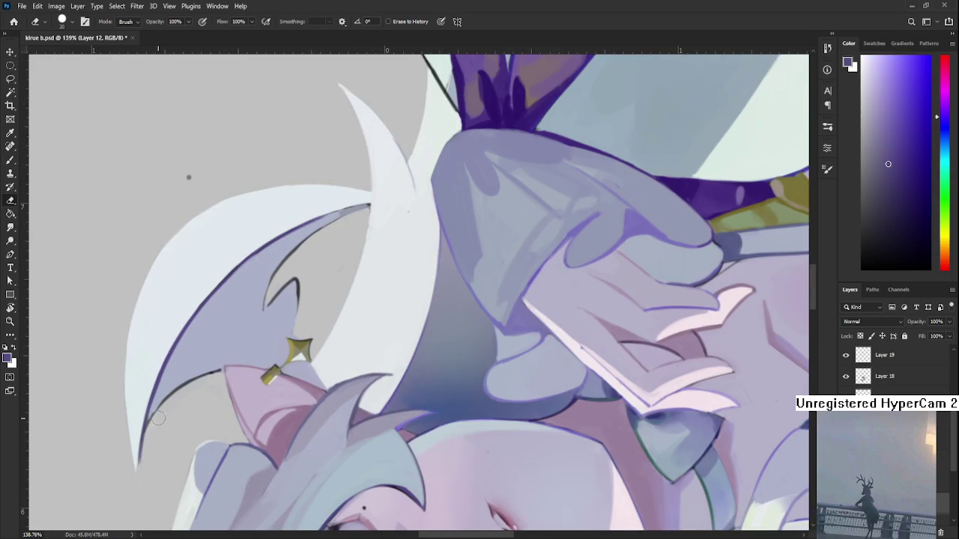
key("r")
left_click_drag(159, 421, 195, 345)
key("b")
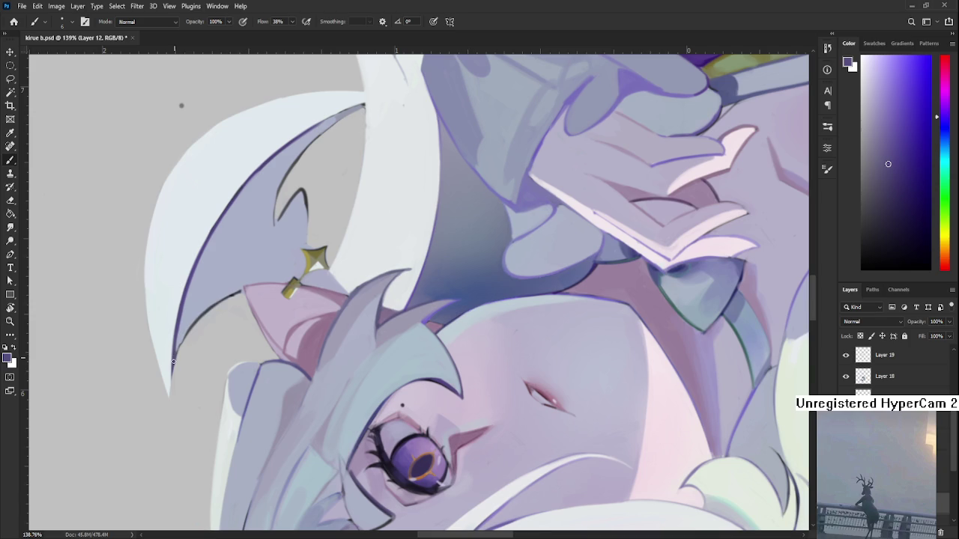
mouse_move(176, 351)
left_mouse_down()
mouse_move(241, 287)
mouse_move(231, 294)
left_mouse_up()
Rotate the canvas, sample the purple outline colour and darken the ornament's edge outline
left_click(216, 297, "alt")
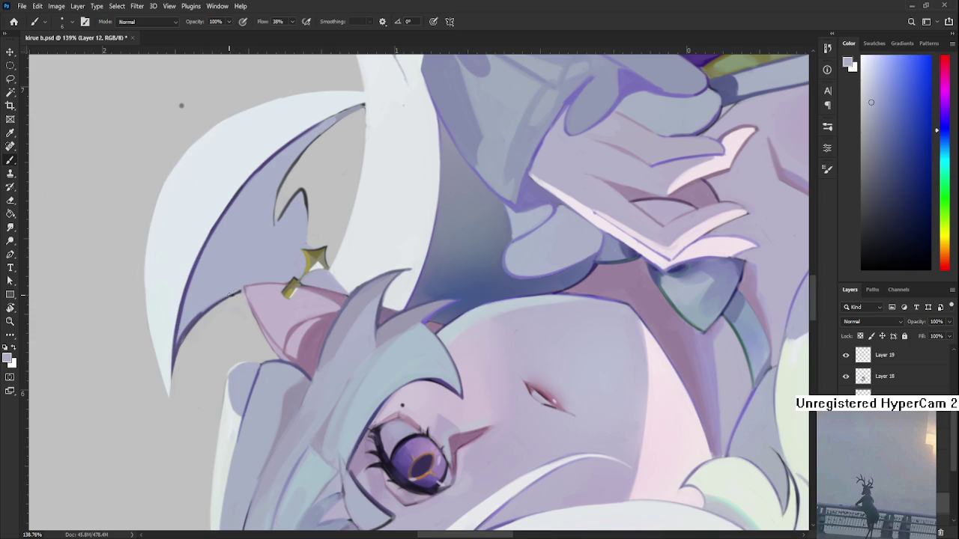
left_click(222, 300, "alt")
key("r")
left_click_drag(179, 352, 146, 387)
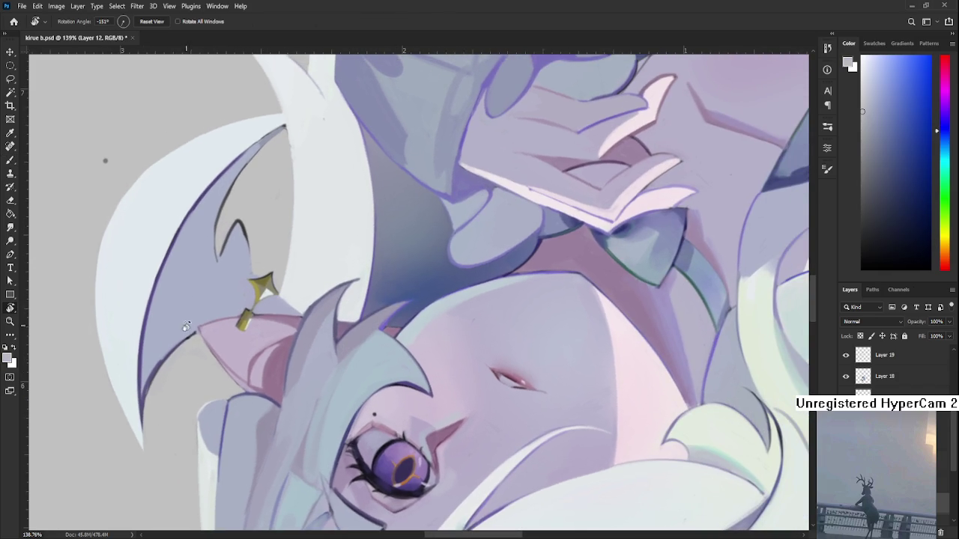
left_click_drag(196, 329, 143, 359)
key("b")
left_click(123, 386, "alt")
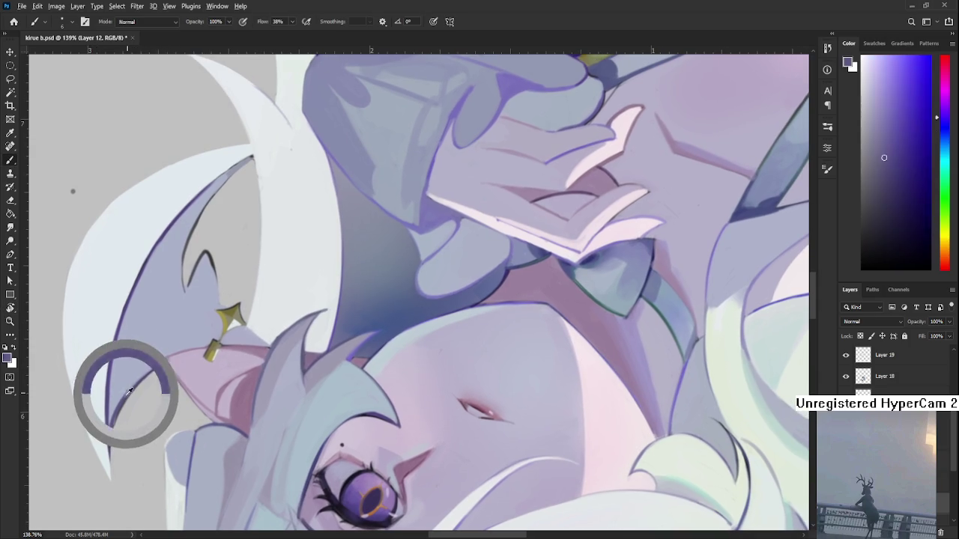
left_click(123, 399, "alt")
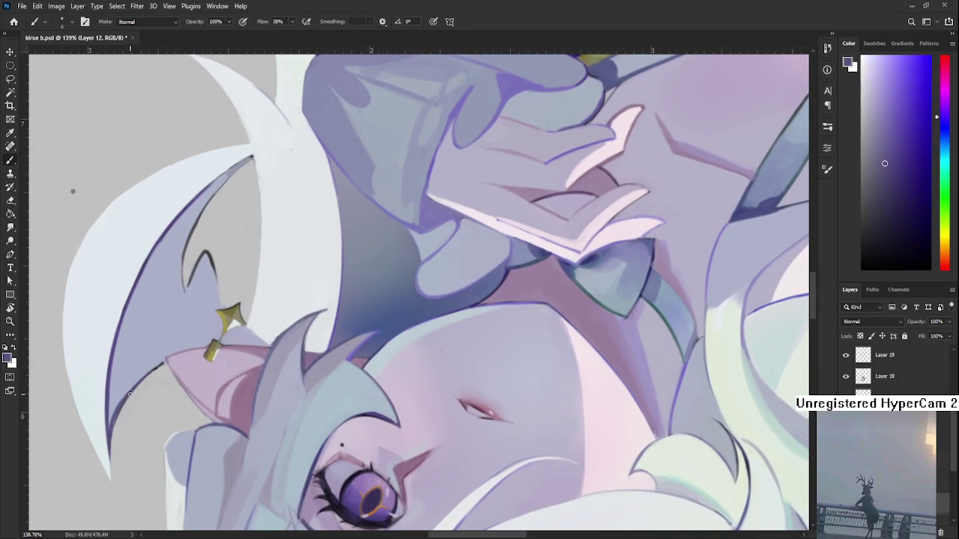
left_click(118, 410, "alt")
left_click_drag(118, 418, 111, 454)
left_click_drag(118, 416, 108, 457)
Resample purple outline and light blue tones from the ornament for further touch-ups
left_click(120, 397, "alt")
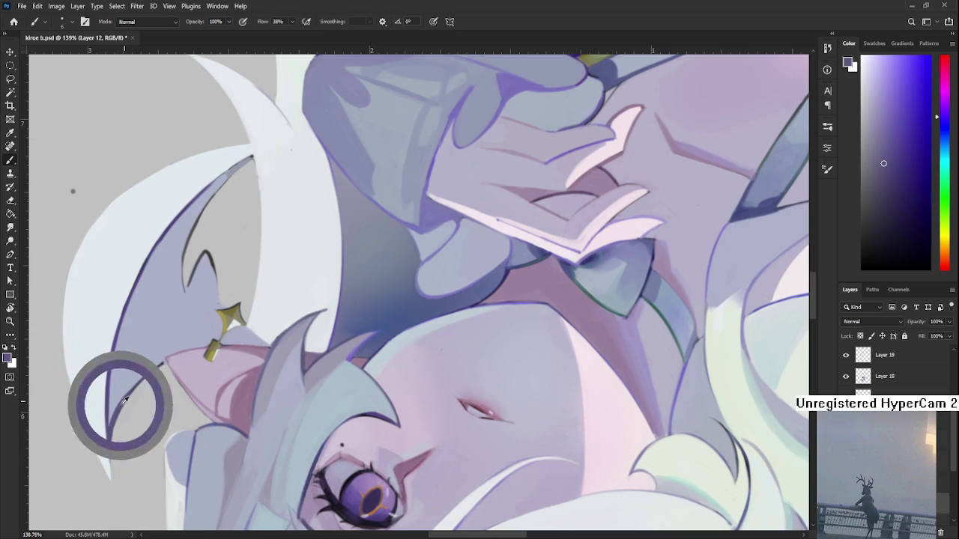
left_click(153, 367, "alt")
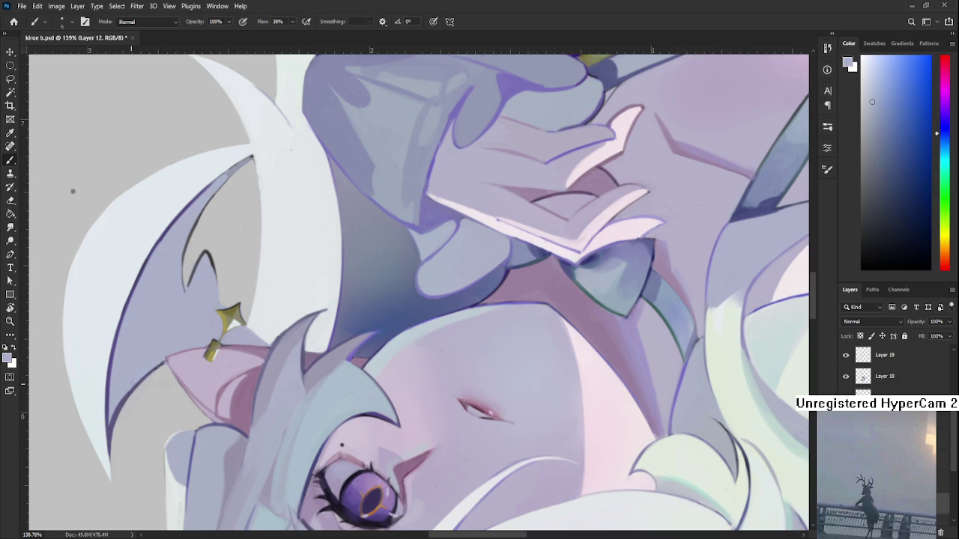
left_click(145, 365, "alt")
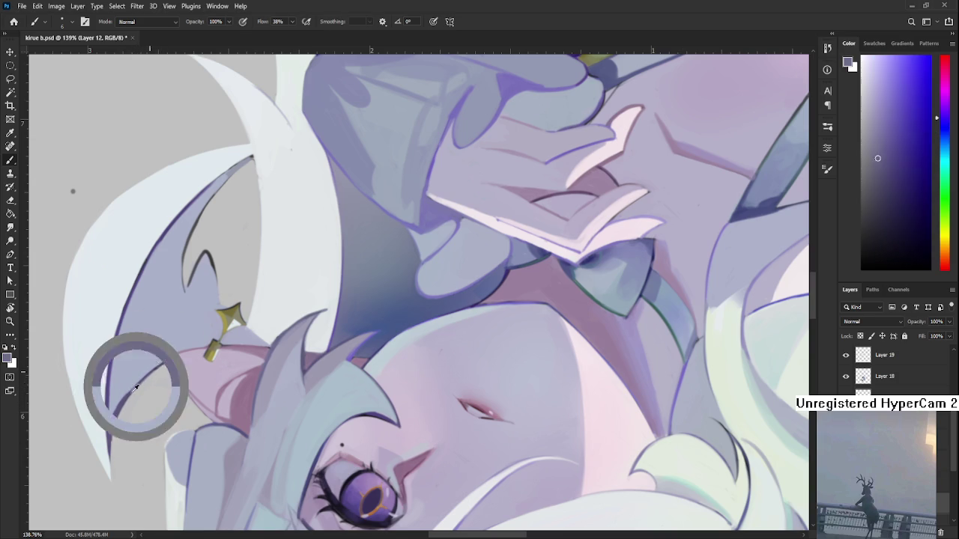
left_click(134, 379, "alt")
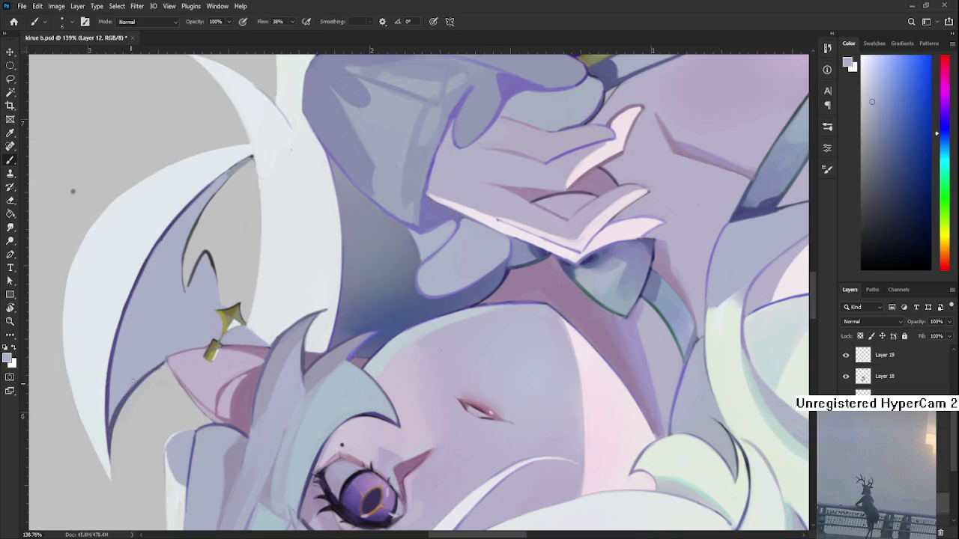
Sample the purple outline colour and redraw the dark outline along the bat-wing ornament's curve
key("e")
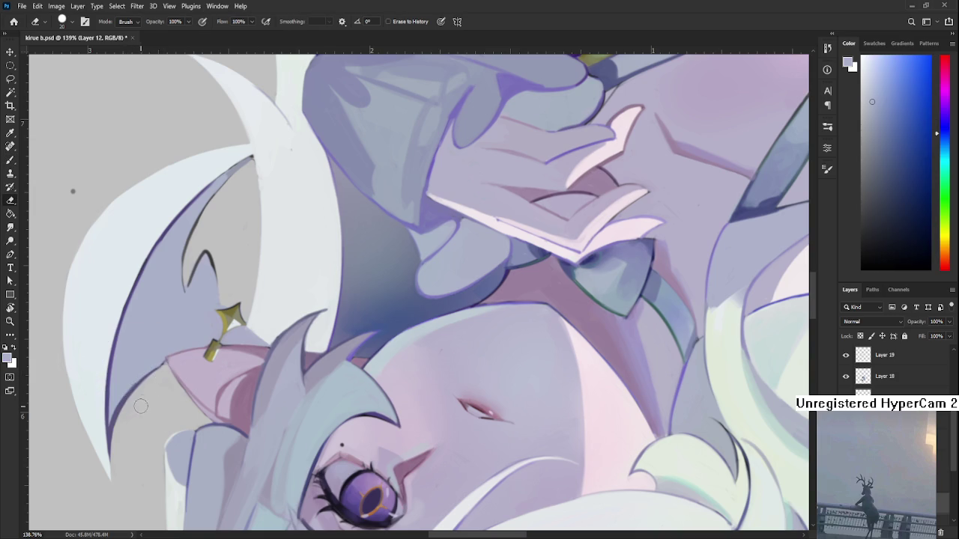
key("b")
scroll(142, 378, "up", 5)
left_click_drag(129, 377, 75, 508, "alt")
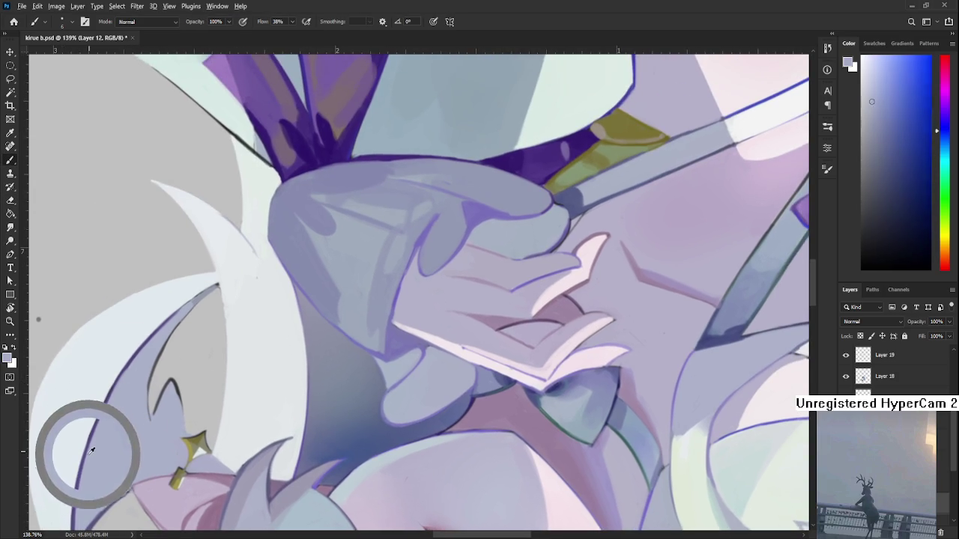
scroll(133, 454, "left", 2)
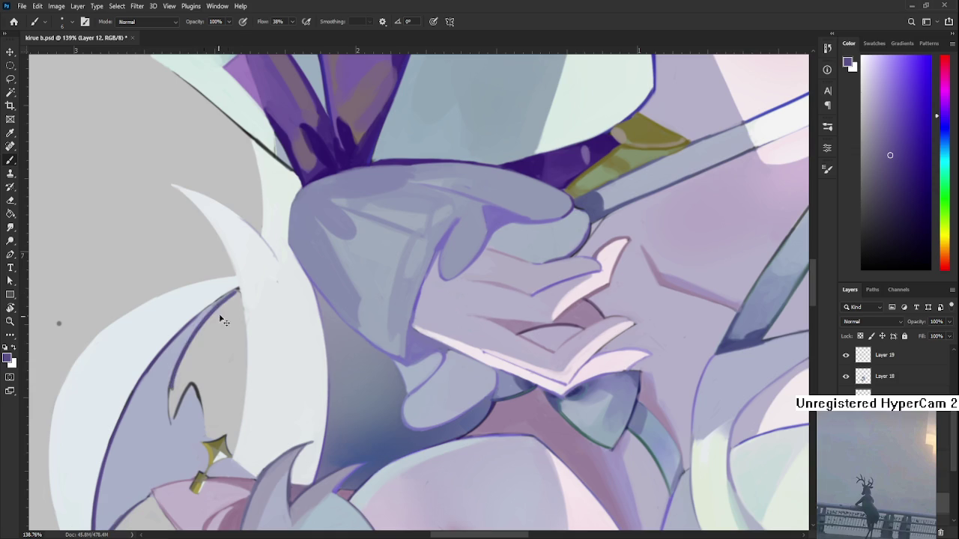
left_click_drag(208, 332, 221, 307)
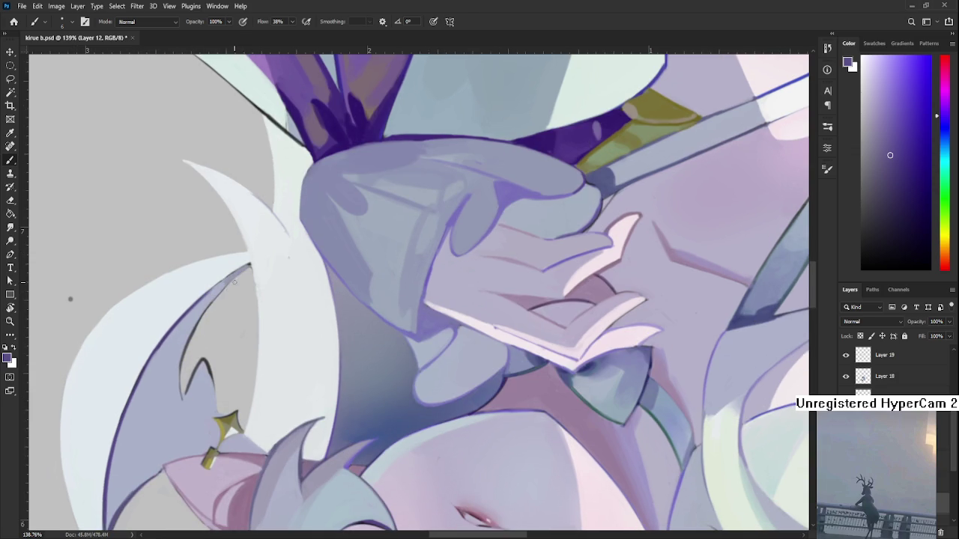
left_click_drag(251, 264, 172, 397)
key("ctrl+z")
left_click_drag(230, 286, 178, 397)
key("ctrl+z")
Paint the dark pointed notch inside the wing, redrawing its arms until the shape sits right
left_click(186, 352, "alt")
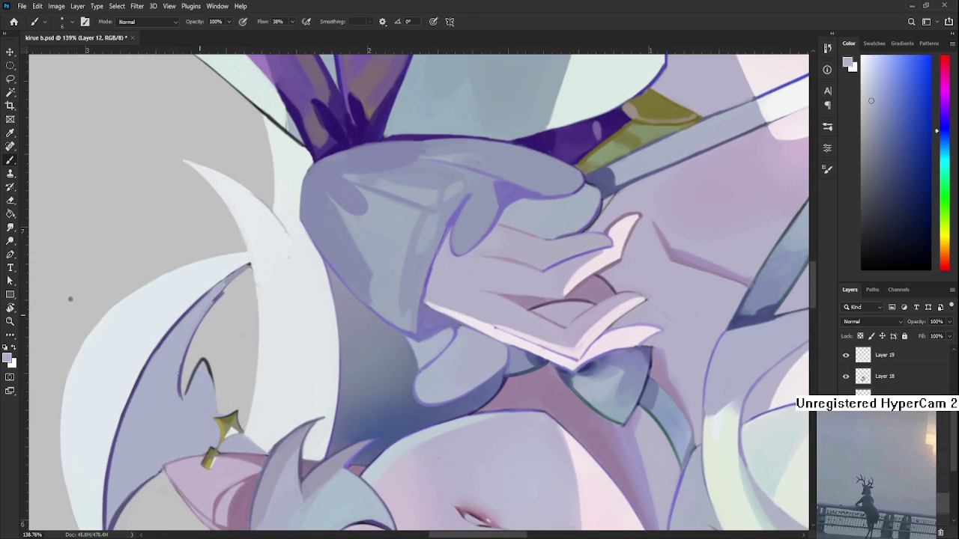
left_click(182, 386, "alt")
mouse_move(182, 391)
left_mouse_down()
mouse_move(204, 358)
mouse_move(214, 384)
mouse_move(183, 398)
left_mouse_up()
key("ctrl+z")
left_click(150, 336, "alt")
key("ctrl+z")
mouse_move(201, 361)
left_mouse_down()
mouse_move(182, 401)
mouse_move(204, 358)
left_mouse_up()
key("ctrl+z")
mouse_move(185, 399)
left_mouse_down()
mouse_move(208, 360)
mouse_move(224, 434)
mouse_move(208, 360)
mouse_move(217, 419)
left_mouse_up()
key("ctrl+z")
key("ctrl+z")
left_click_drag(203, 360, 216, 419)
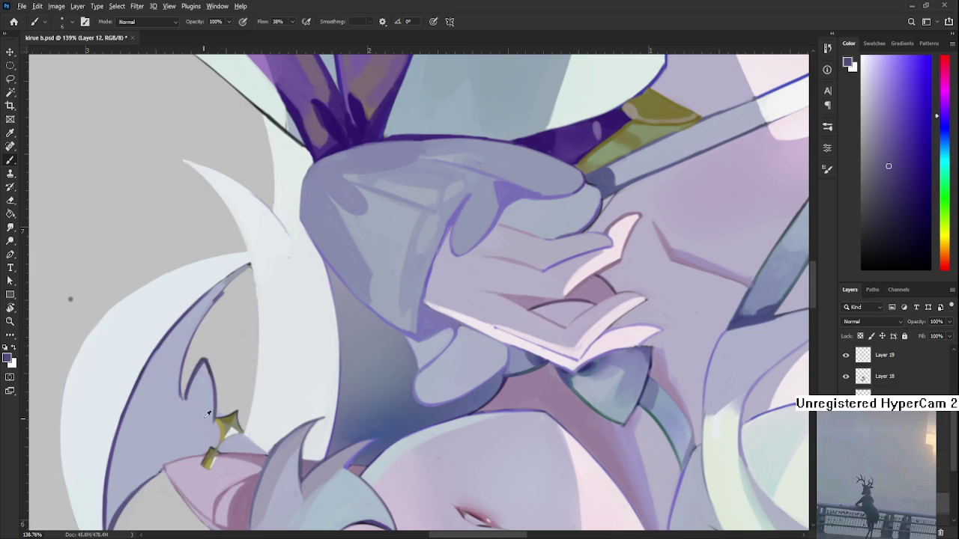
left_click(203, 386, "alt")
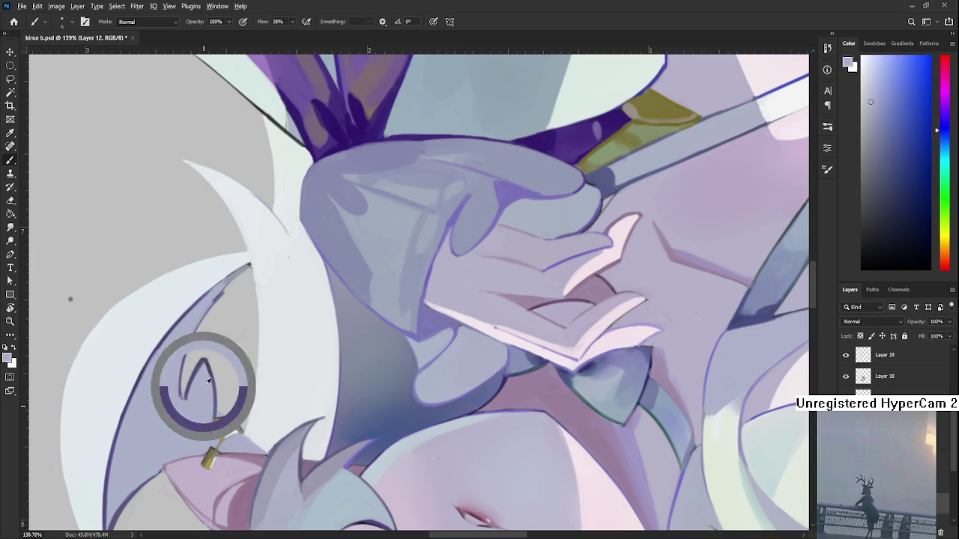
left_click(212, 420, "alt")
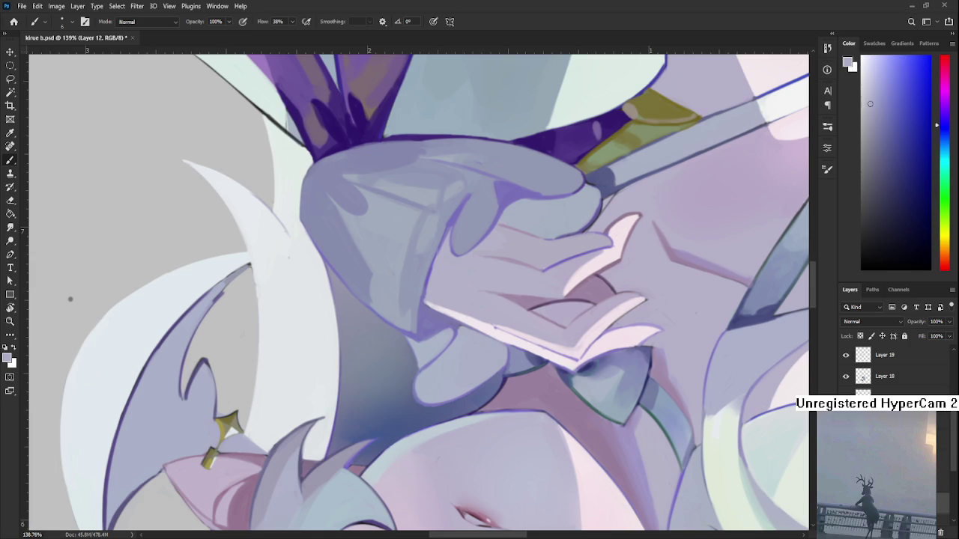
Pick up a darker purple, then erase the stray paint beside the ornament's outline
left_click(222, 283, "alt")
key("e")
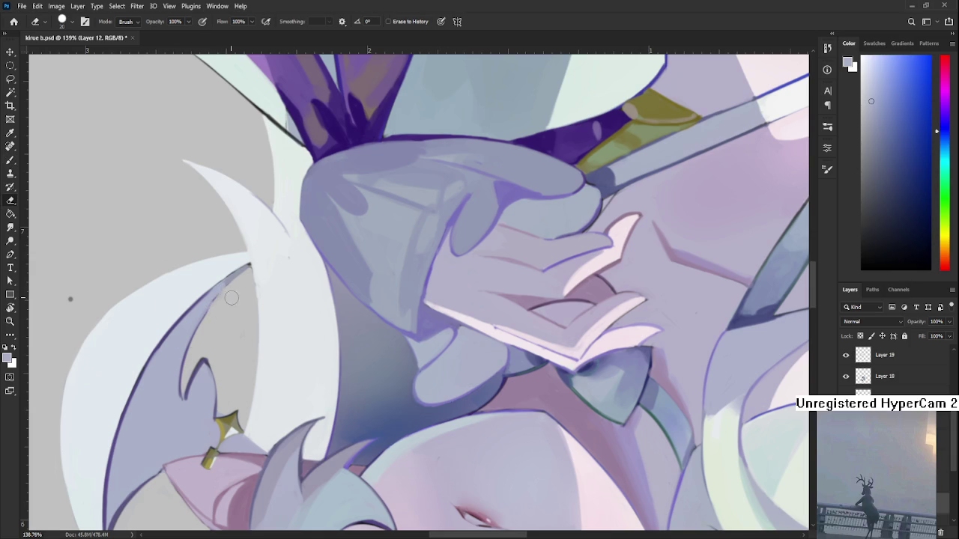
key("b")
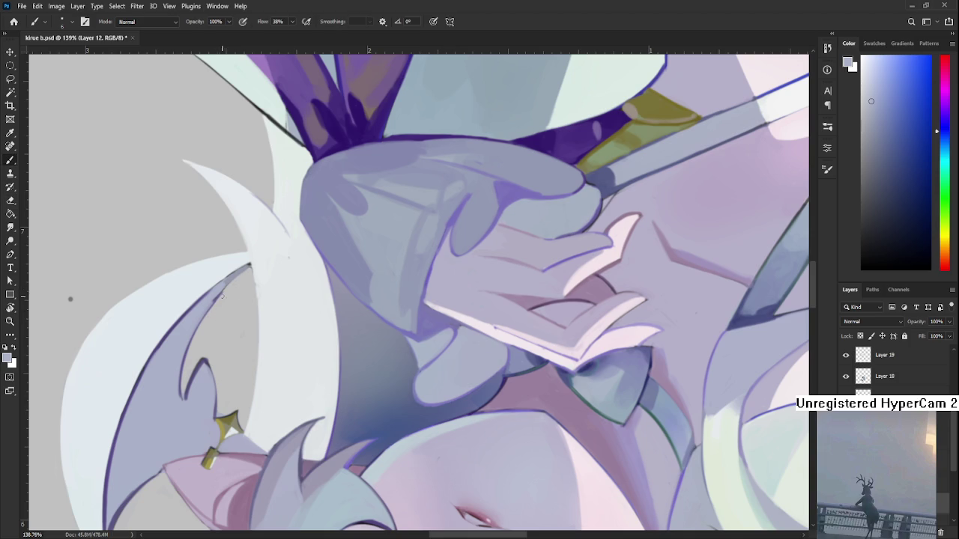
left_click(191, 375, "alt")
left_click_drag(191, 374, 185, 377)
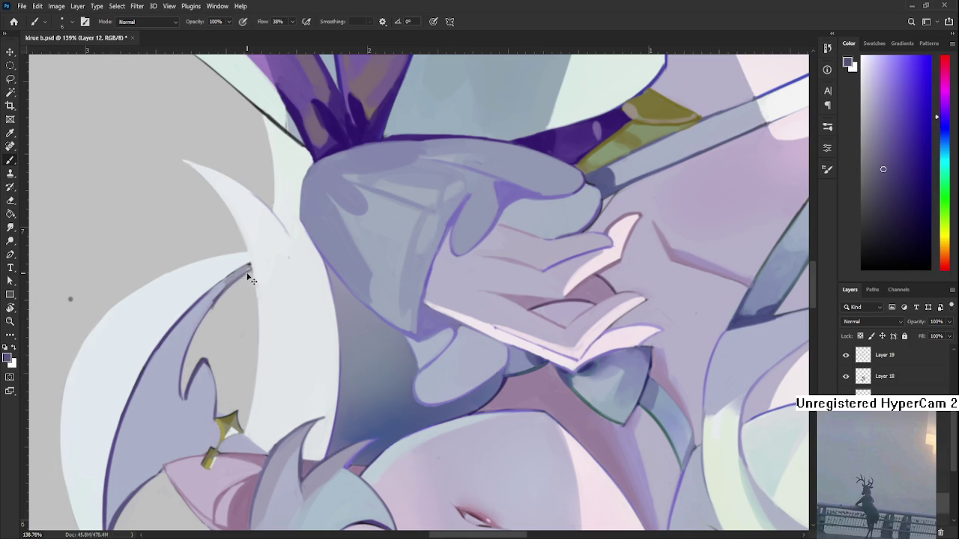
key("e")
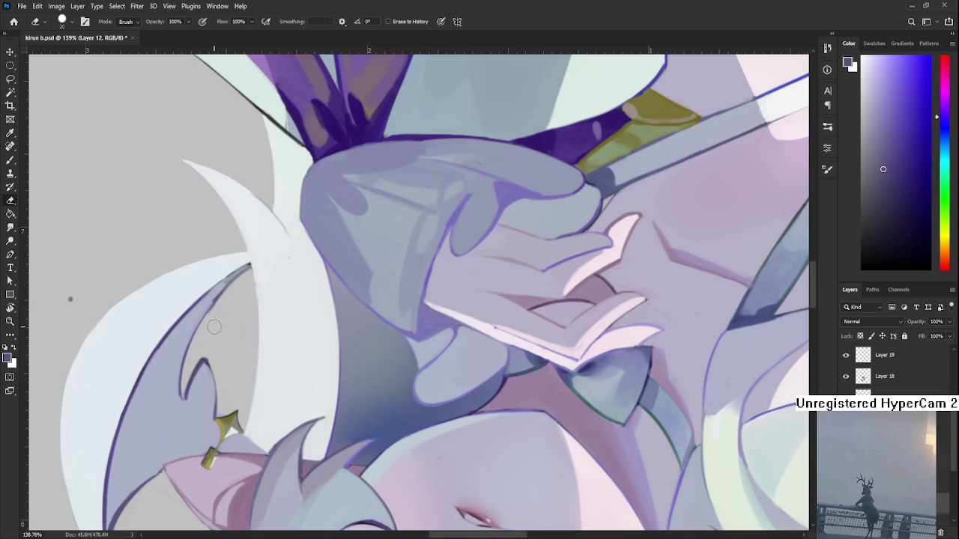
mouse_move(238, 305)
left_mouse_down()
mouse_move(261, 295)
mouse_move(425, 388)
mouse_move(411, 474)
left_mouse_up()
scroll(261, 295, "down", 5)
key("r")
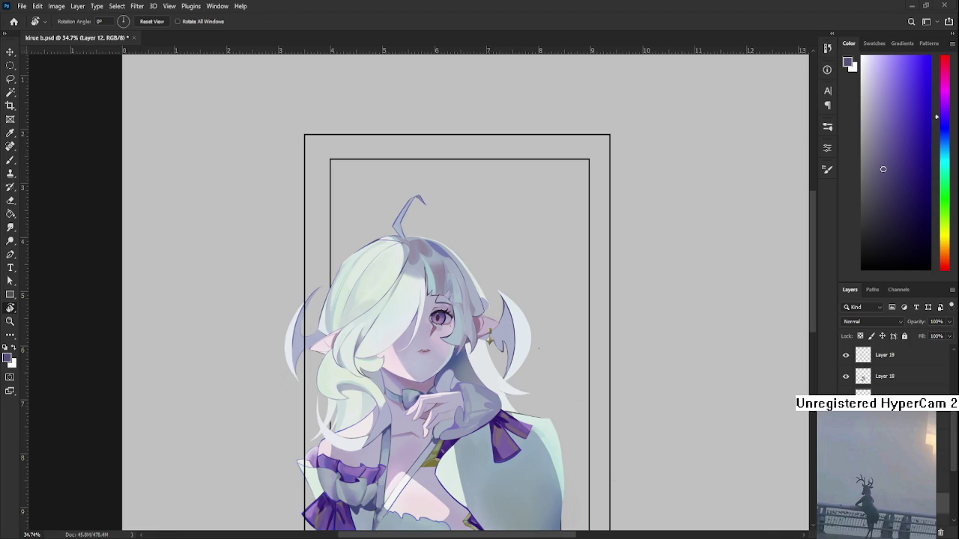
Zoom into the right ear and sample a pale sky-blue outline colour from its bat-wing ornament
scroll(535, 364, "down", 2)
scroll(519, 333, "up", 4)
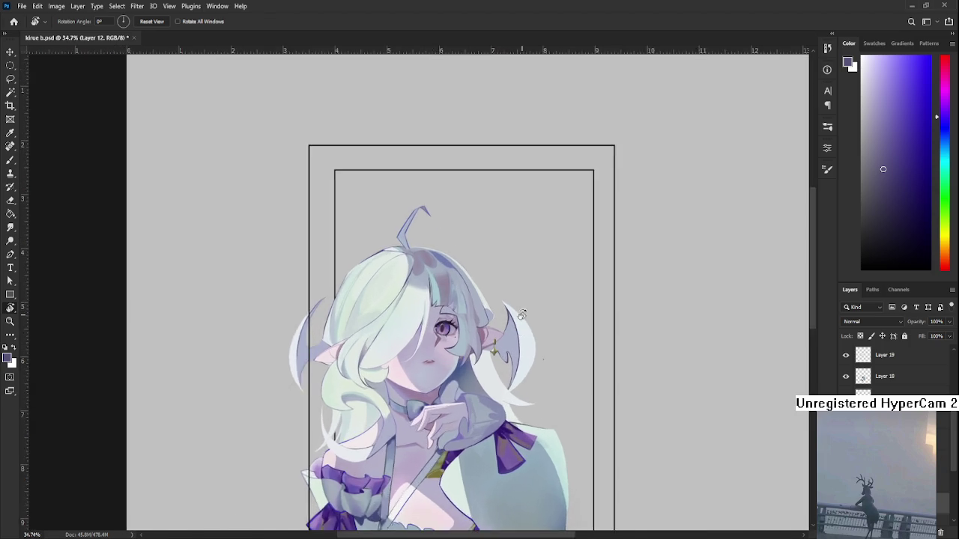
scroll(498, 361, "up", 1)
scroll(498, 361, "up", 1)
key("b")
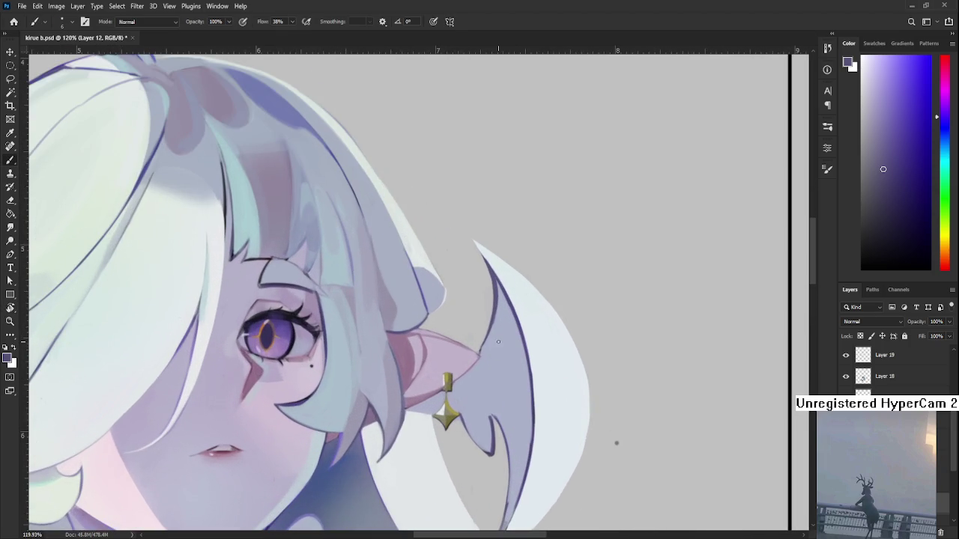
left_click(488, 344, "alt")
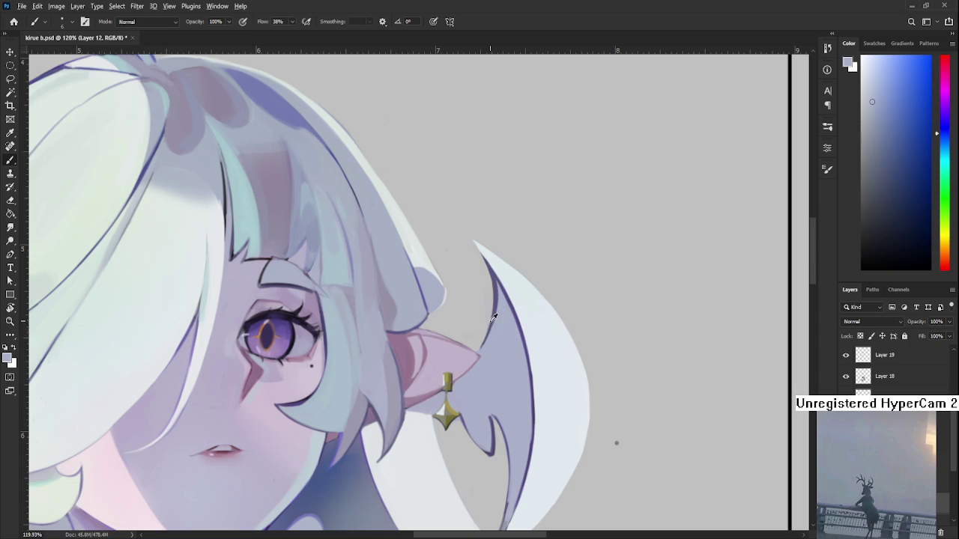
left_click(494, 314, "alt")
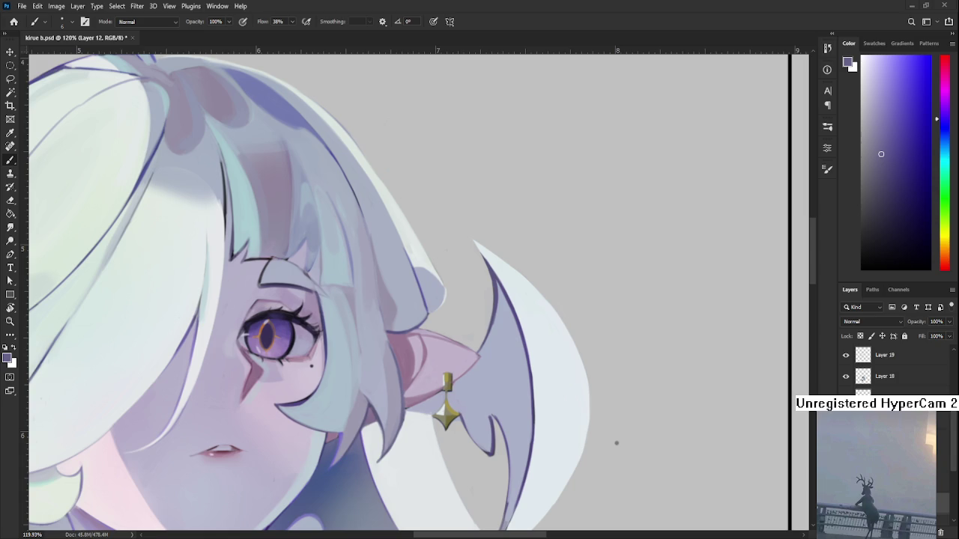
scroll(569, 419, "down", 2)
scroll(487, 391, "down", 2)
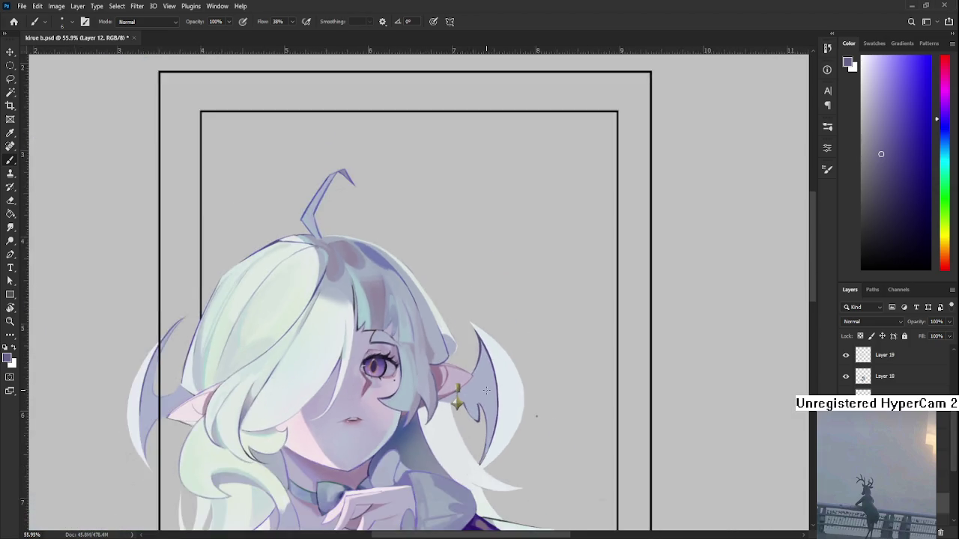
scroll(472, 432, "down", 2)
scroll(481, 367, "down", 2)
scroll(480, 366, "down", 2)
scroll(449, 382, "up", 1)
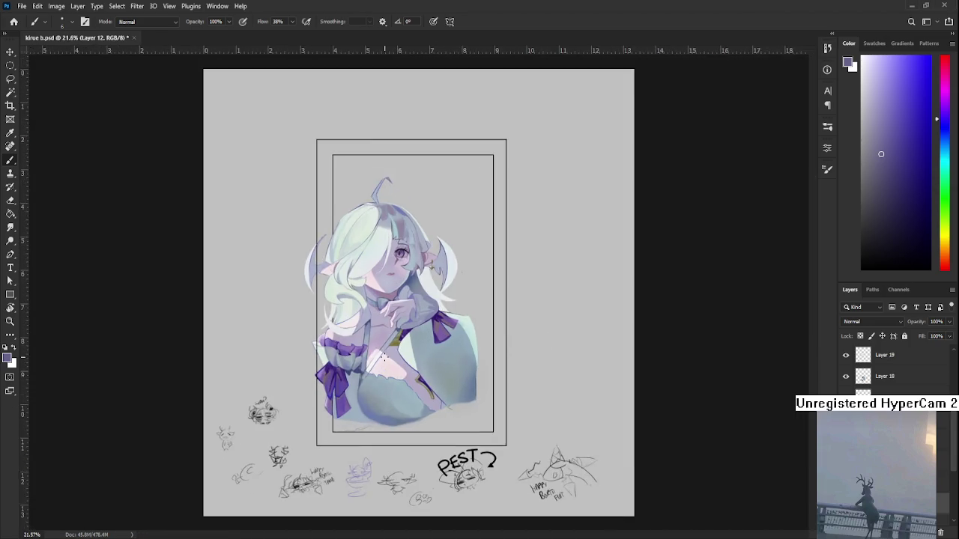
scroll(442, 389, "up", 1)
scroll(432, 395, "up", 1)
scroll(433, 394, "up", 1)
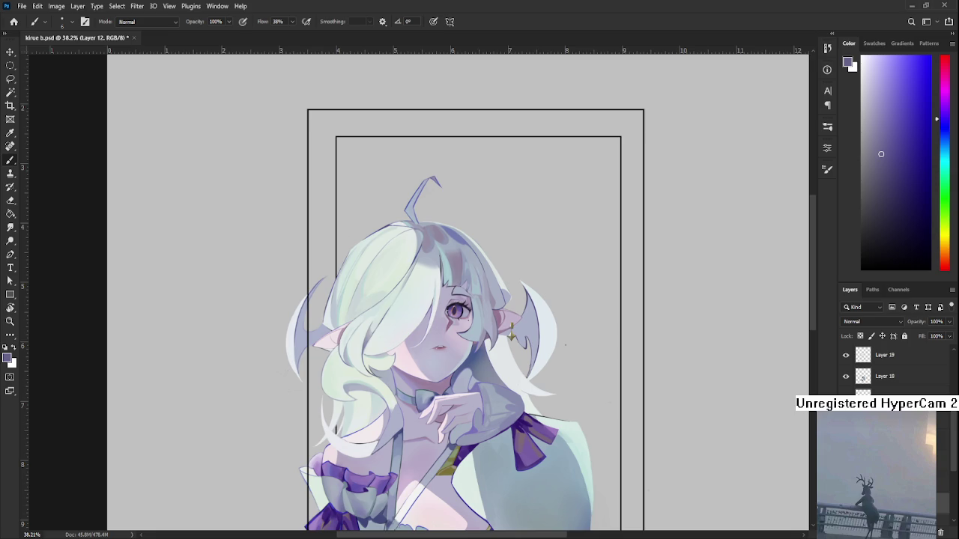
scroll(891, 367, "down", 10)
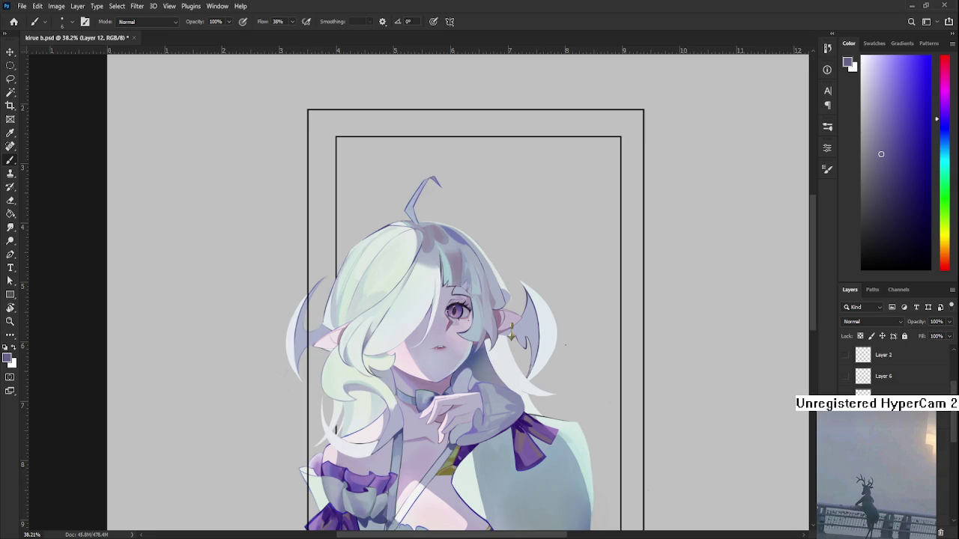
scroll(891, 367, "down", 3)
scroll(891, 368, "down", 2)
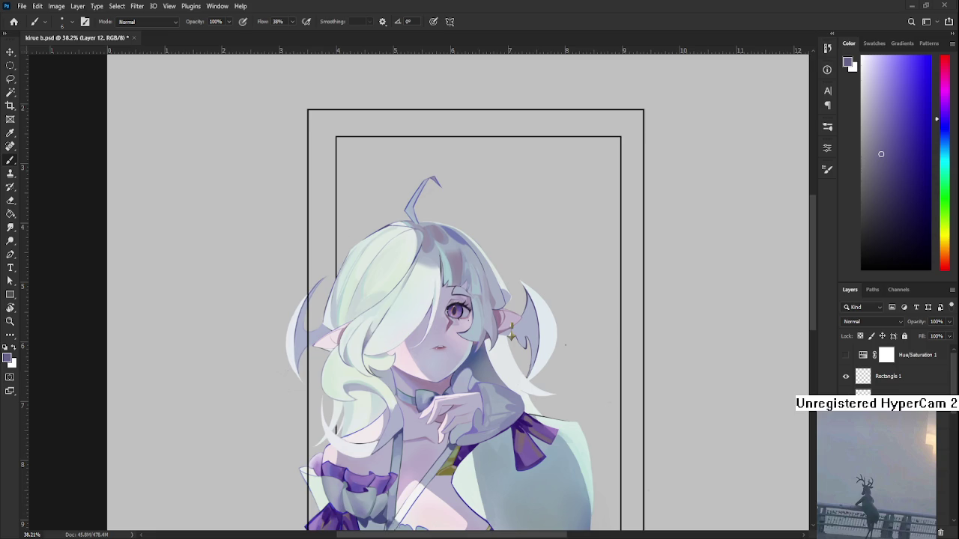
scroll(386, 381, "up", 2)
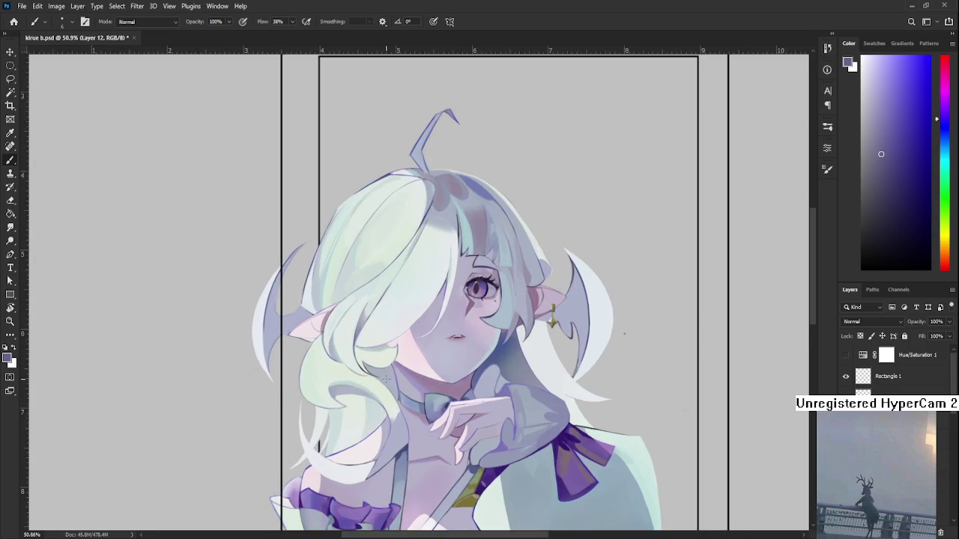
Zoom in on the right ear and sample the bat-wing ornament's muted purple
scroll(386, 381, "up", 1)
scroll(386, 382, "up", 1)
scroll(386, 382, "right", 3)
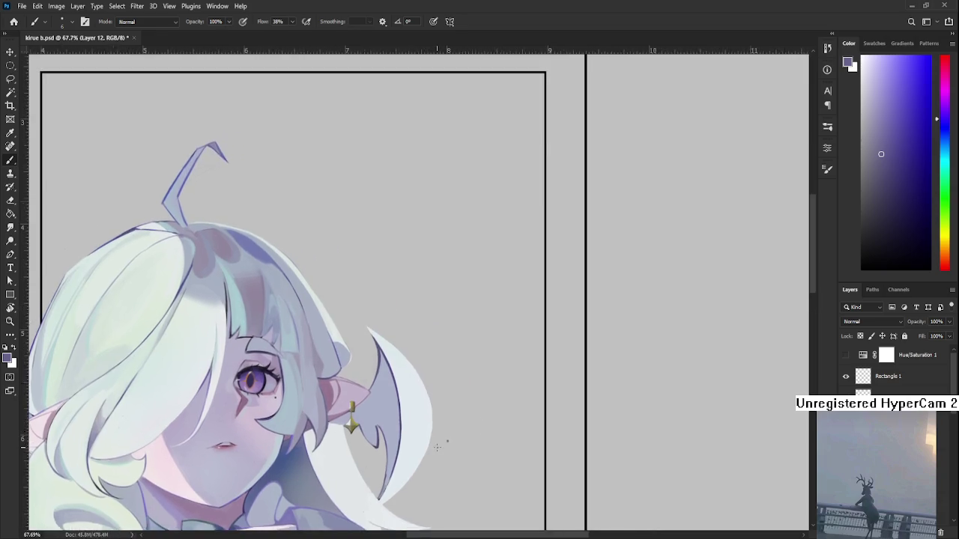
scroll(390, 397, "up", 1)
scroll(396, 419, "up", 1)
scroll(442, 383, "down", 3)
scroll(487, 397, "up", 1)
scroll(510, 408, "up", 1)
scroll(533, 418, "up", 1)
scroll(533, 417, "up", 1)
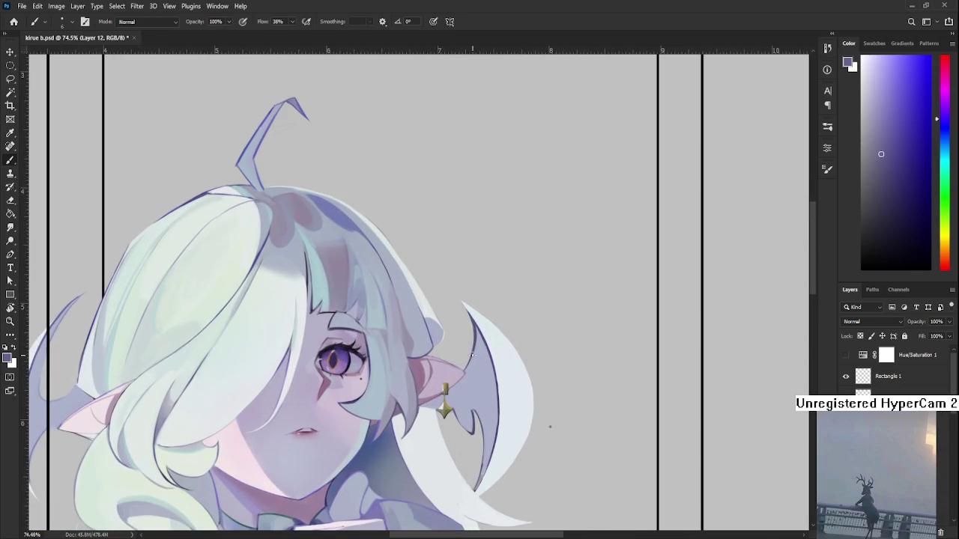
left_click(480, 327, "alt")
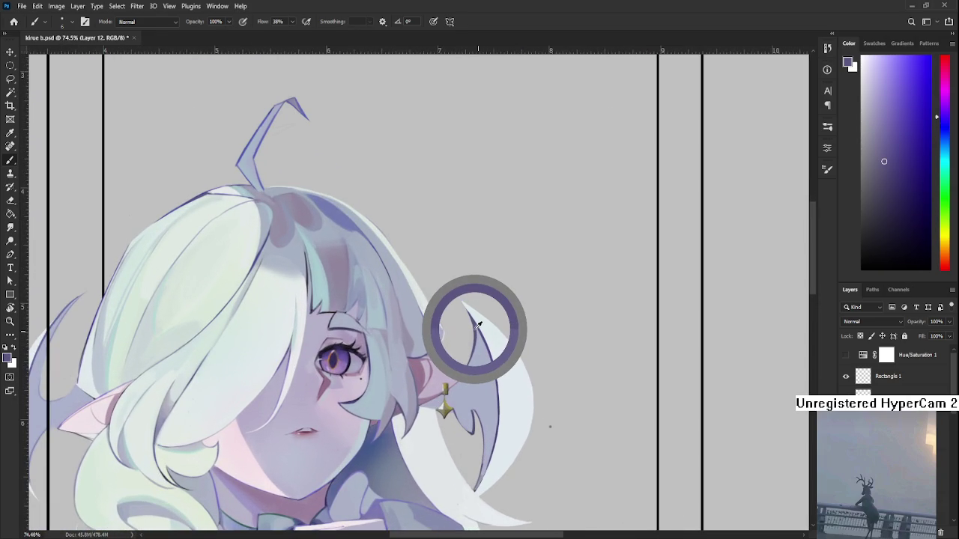
left_click(480, 322, "alt")
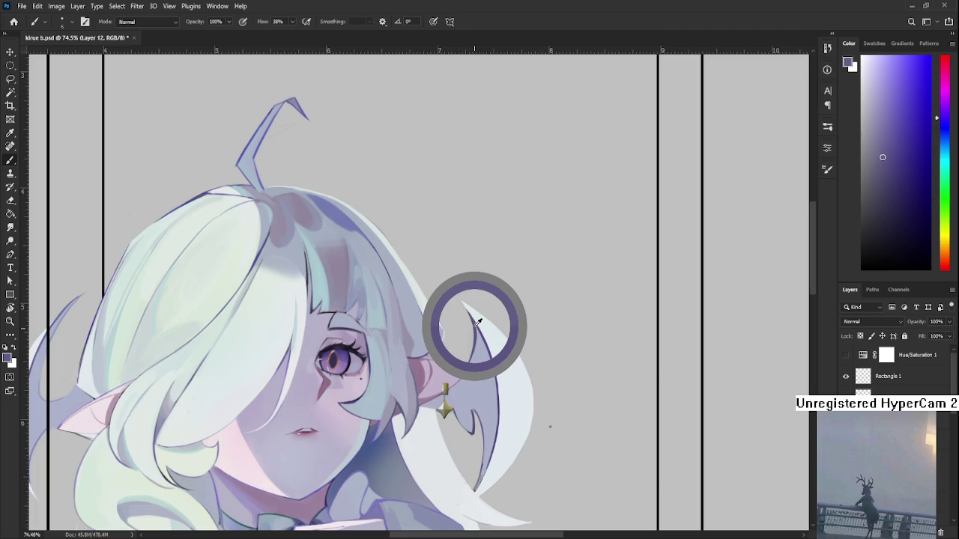
Resample the colour from the wing ornament's edge, then zoom out to check the head
left_click_drag(479, 322, 496, 360)
scroll(496, 360, "down", 2)
scroll(479, 375, "up", 2)
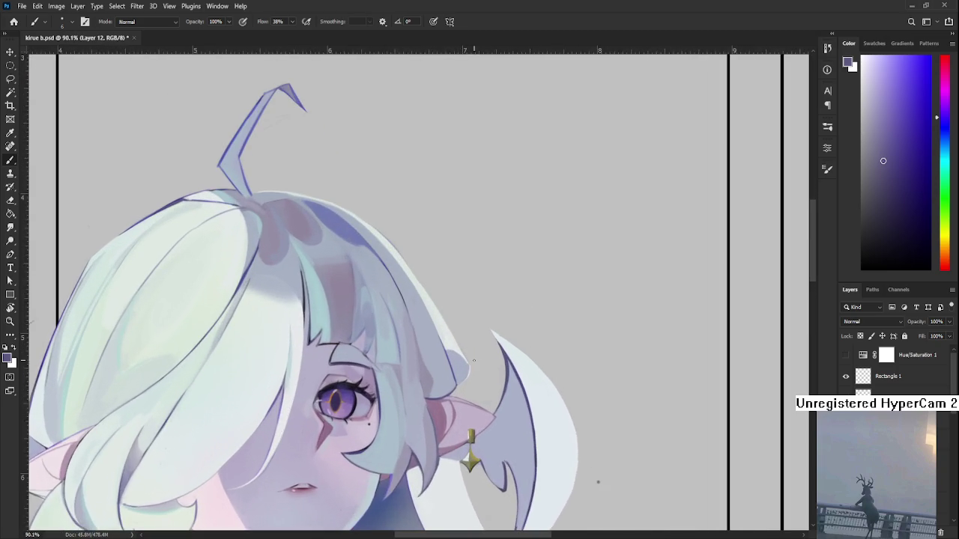
scroll(455, 421, "up", 1)
left_click(460, 381, "alt")
left_click(481, 398, "alt")
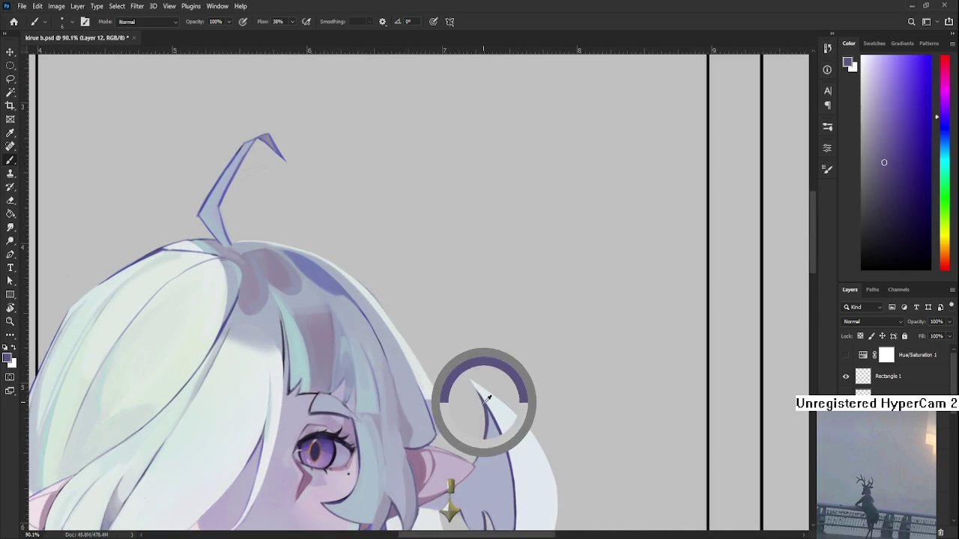
scroll(482, 404, "down", 2)
scroll(483, 405, "down", 2)
mouse_move(458, 442)
left_mouse_down()
mouse_move(458, 260)
mouse_move(453, 367)
mouse_move(438, 393)
mouse_move(439, 336)
mouse_move(456, 426)
mouse_move(461, 352)
mouse_move(511, 386)
mouse_move(562, 398)
left_mouse_up()
scroll(360, 393, "up", 2)
scroll(367, 393, "up", 2)
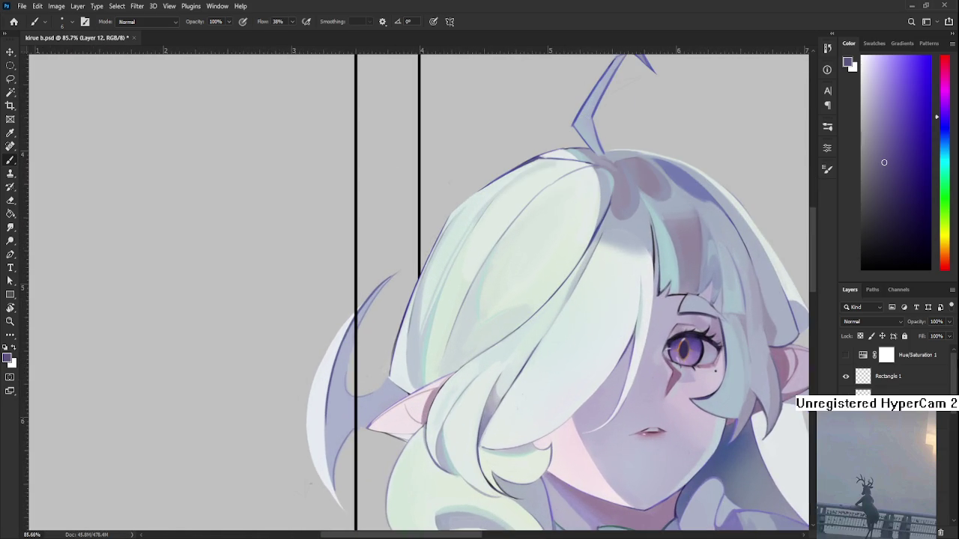
scroll(892, 367, "down", 2)
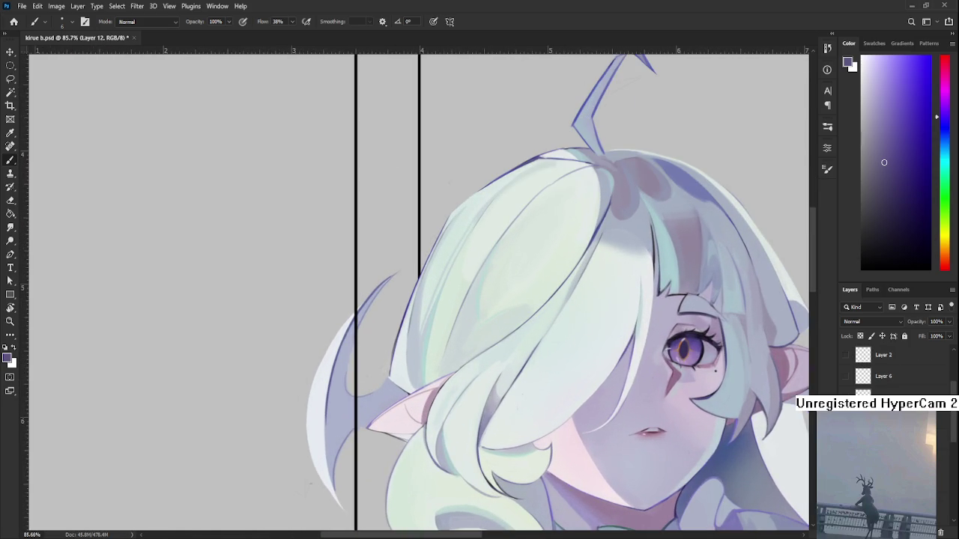
scroll(891, 367, "down", 2)
scroll(892, 367, "down", 3)
scroll(891, 367, "down", 2)
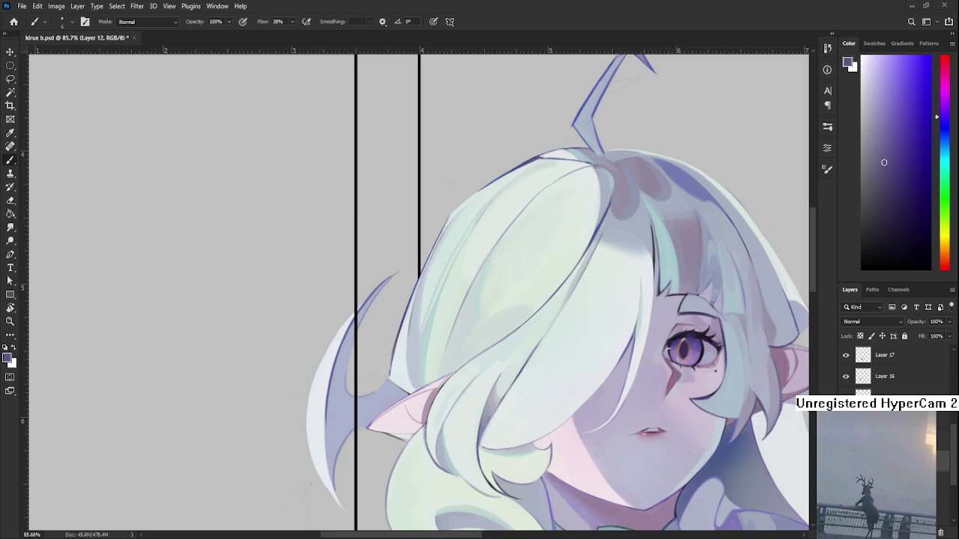
scroll(472, 401, "down", 5)
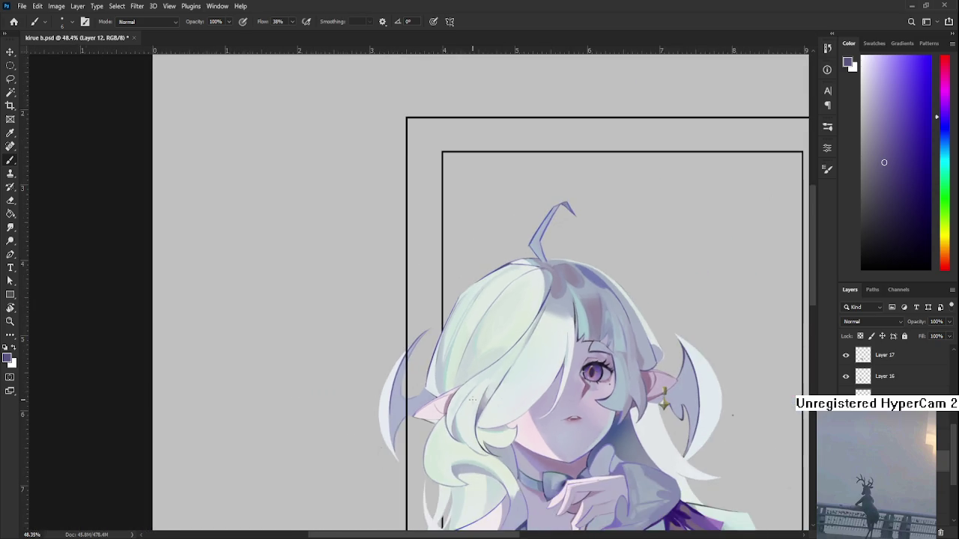
Zoom out to review the whole framed portrait and the doodles beneath it
left_click_drag(620, 334, 437, 377)
scroll(420, 352, "down", 1)
scroll(405, 326, "down", 1)
scroll(405, 326, "up", 1)
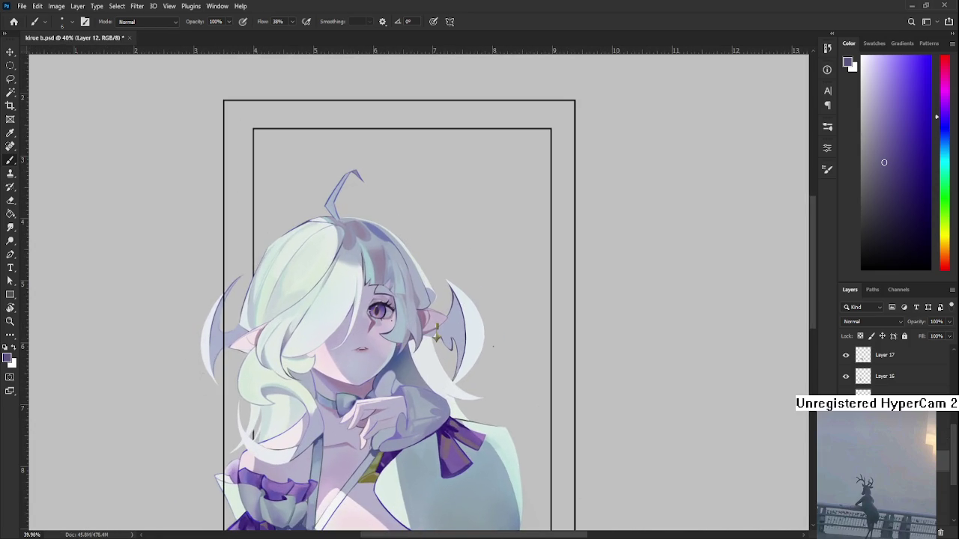
scroll(892, 367, "up", 2)
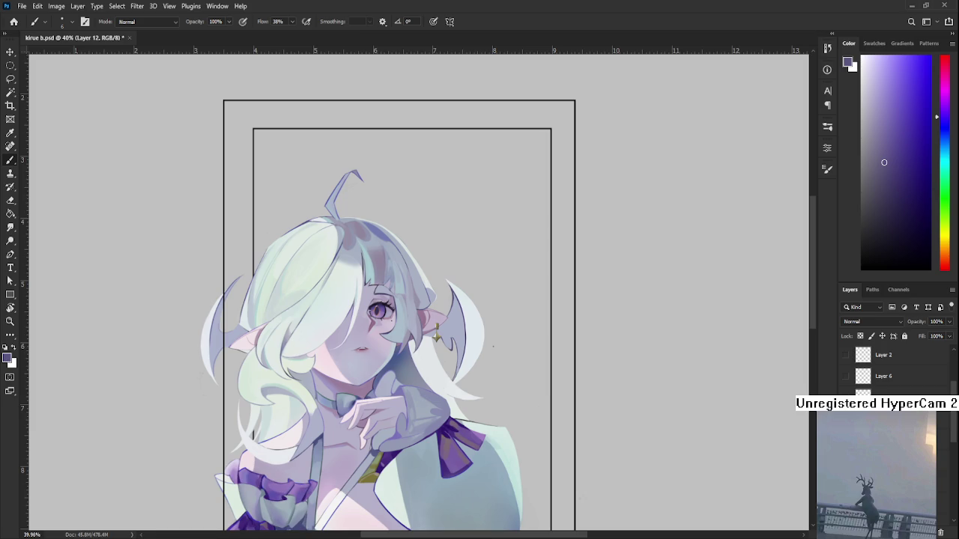
scroll(891, 367, "down", 2)
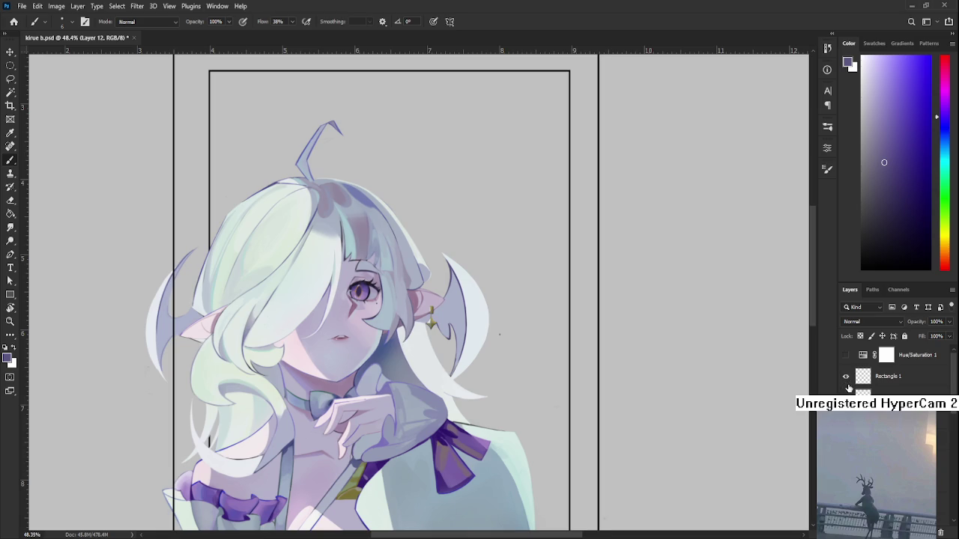
scroll(850, 384, "down", 3)
scroll(895, 370, "down", 3)
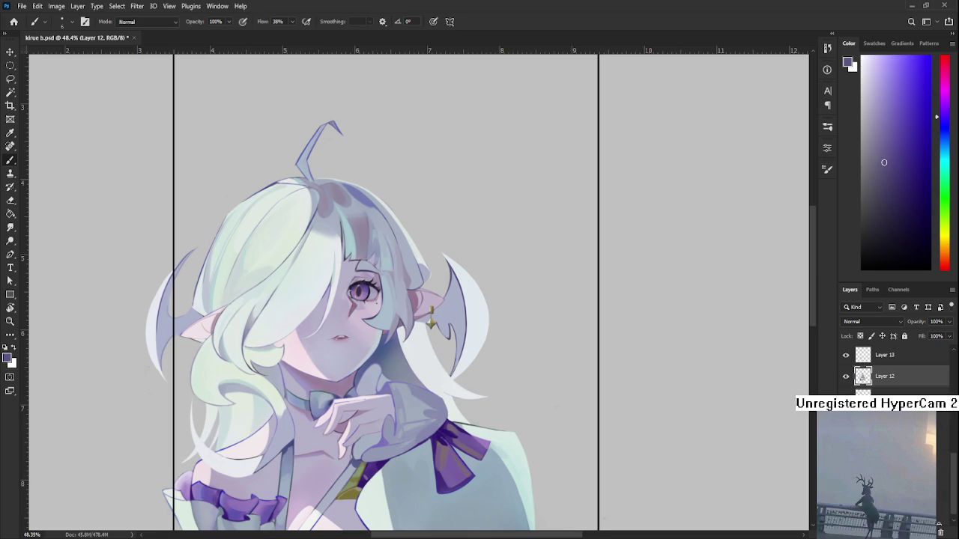
key("ctrl+z")
Switch to the Lasso tool and make Layer 22 the active layer
key("l")
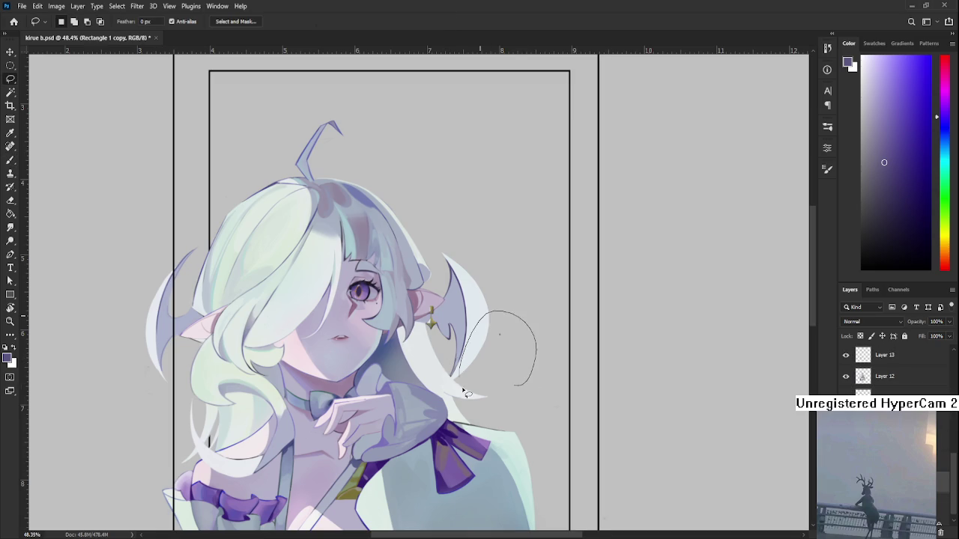
scroll(405, 355, "down", 2)
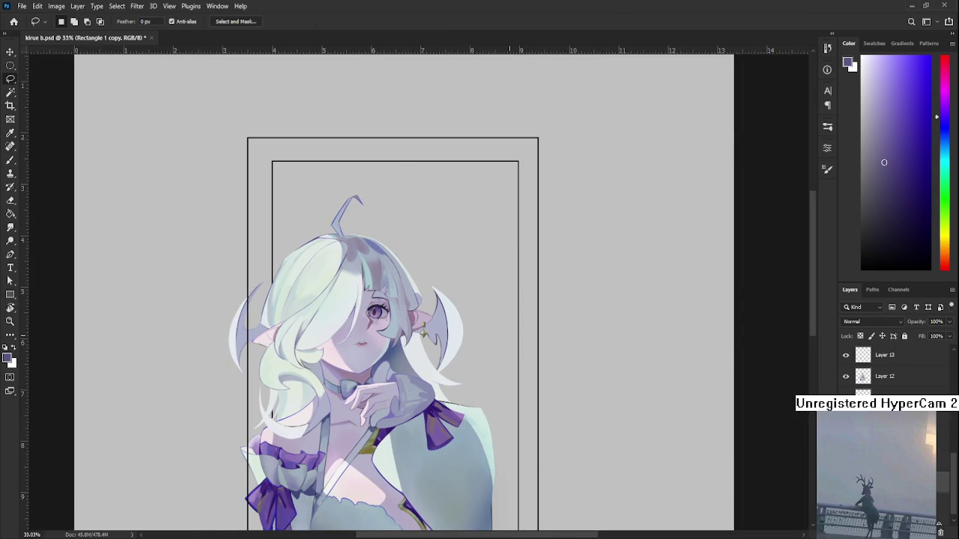
scroll(504, 328, "down", 2)
scroll(488, 313, "down", 2)
scroll(479, 289, "down", 1)
scroll(377, 279, "up", 2)
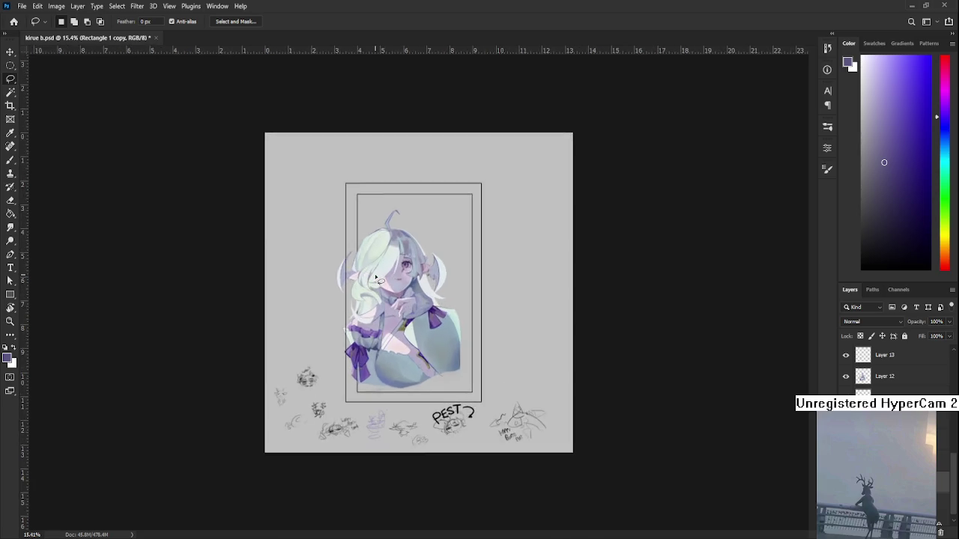
scroll(377, 279, "up", 2)
scroll(377, 279, "up", 2)
scroll(377, 278, "up", 1)
scroll(891, 367, "up", 2)
left_click(891, 434)
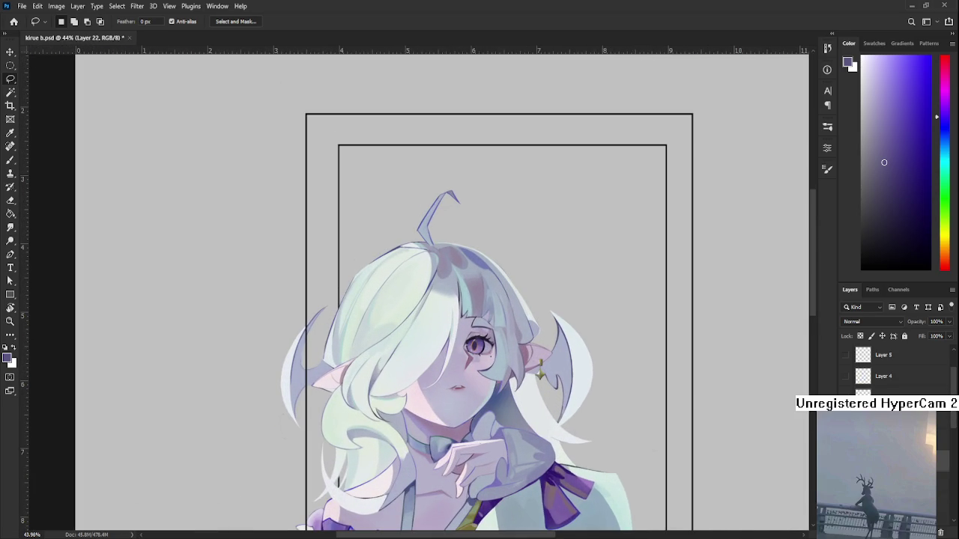
Select the character's painted areas on Layer 12 with the Magic Wand
key("w")
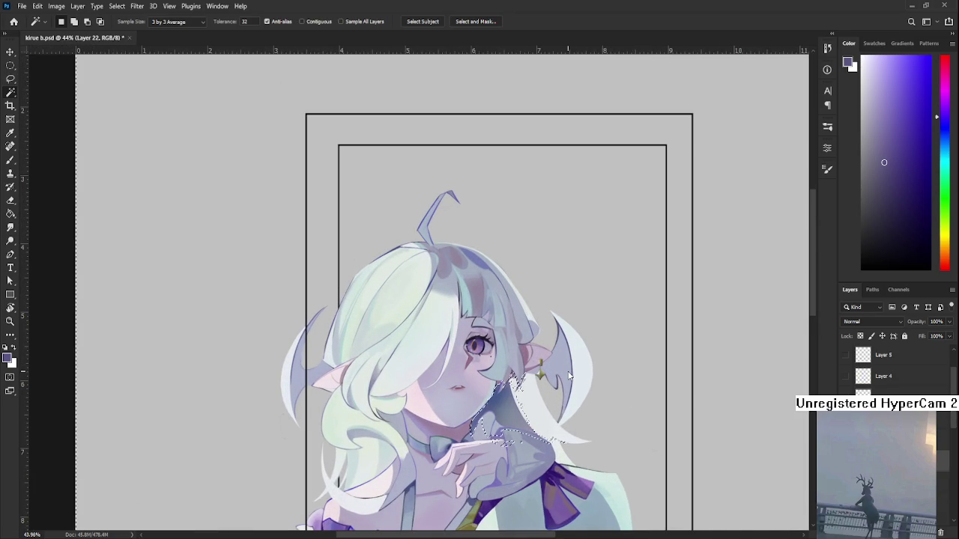
scroll(891, 367, "up", 3)
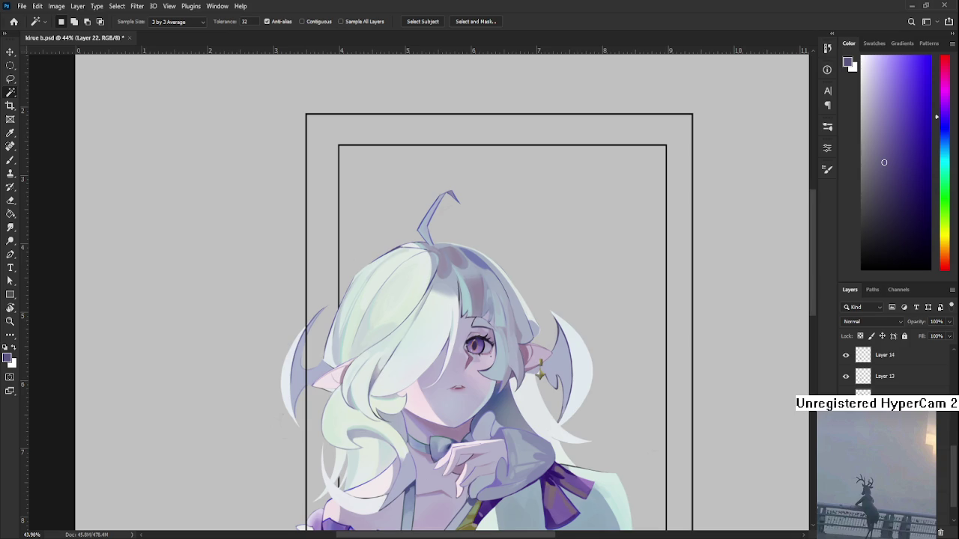
left_click(891, 391)
left_click(566, 376)
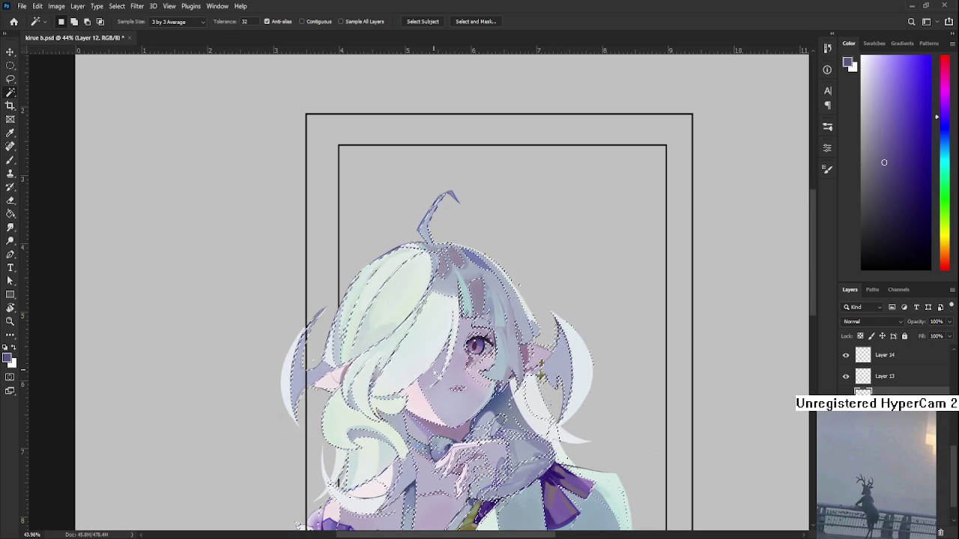
Lasso-subtract the head, chest, left side and lower body from the selection, leaving the wing ornaments
key("l")
mouse_move(321, 354)
left_mouse_down()
mouse_move(476, 163)
mouse_move(549, 298)
left_mouse_up()
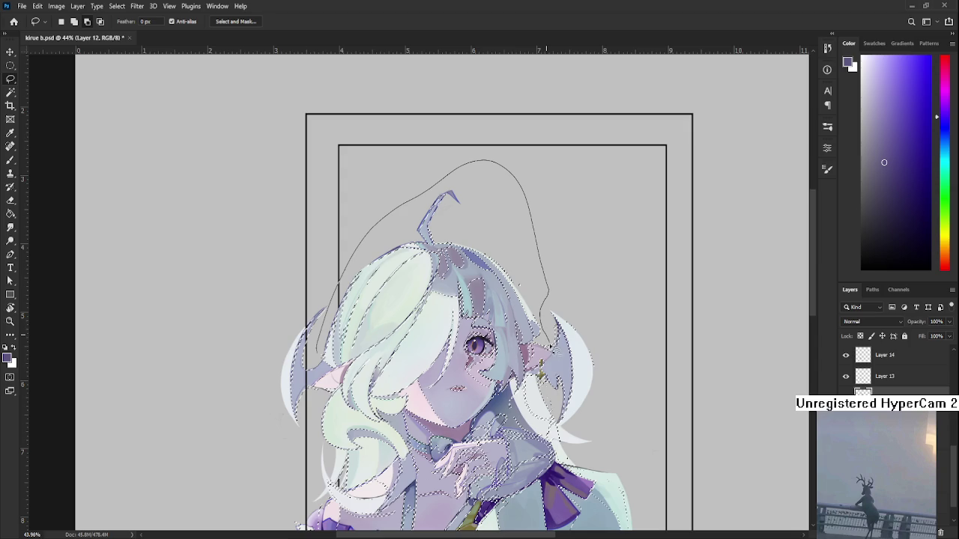
left_click_drag(541, 373, 343, 427)
mouse_move(337, 372)
left_mouse_down()
mouse_move(322, 354)
mouse_move(503, 469)
mouse_move(576, 413)
left_mouse_up()
scroll(322, 352, "down", 2)
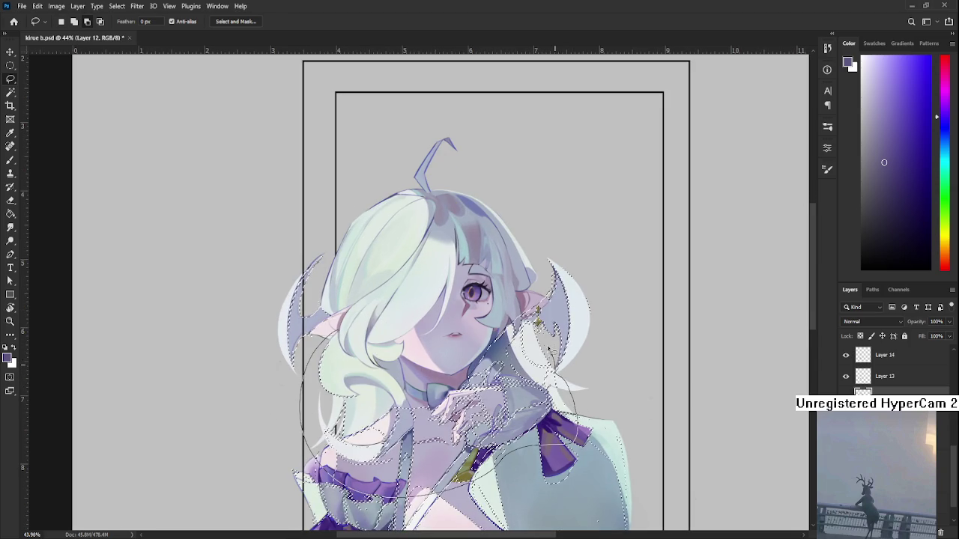
mouse_move(539, 289)
left_mouse_down()
mouse_move(296, 479)
mouse_move(257, 491)
left_mouse_up()
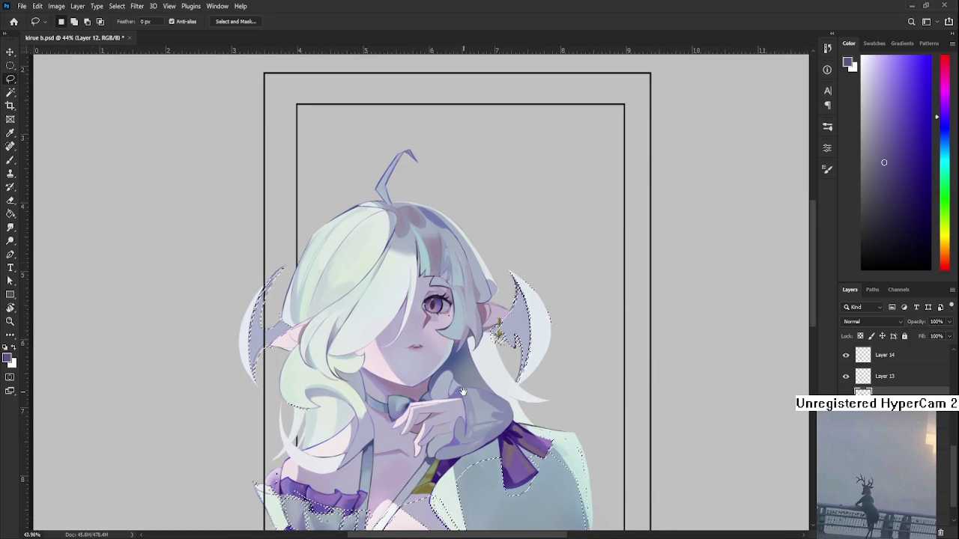
scroll(452, 335, "down", 3)
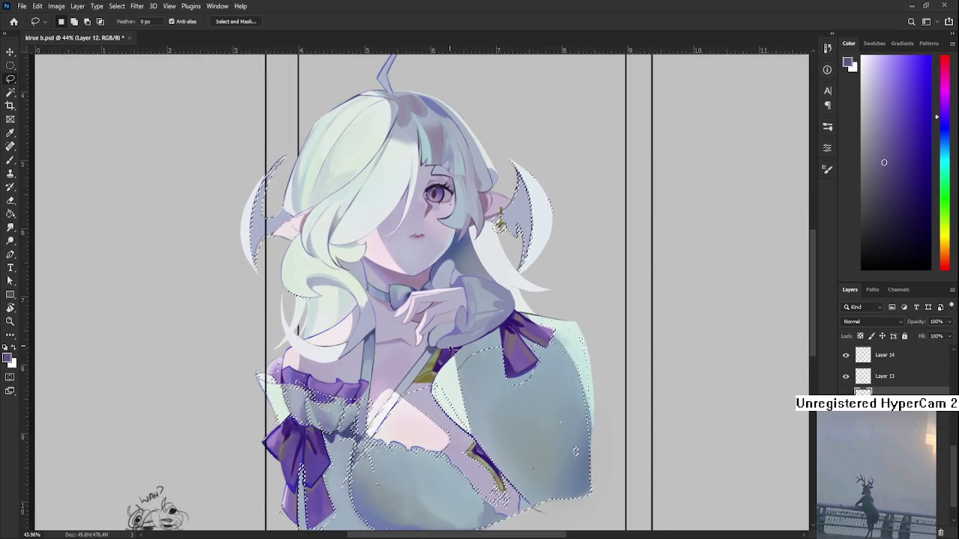
scroll(450, 345, "down", 2)
left_click_drag(348, 369, 339, 377)
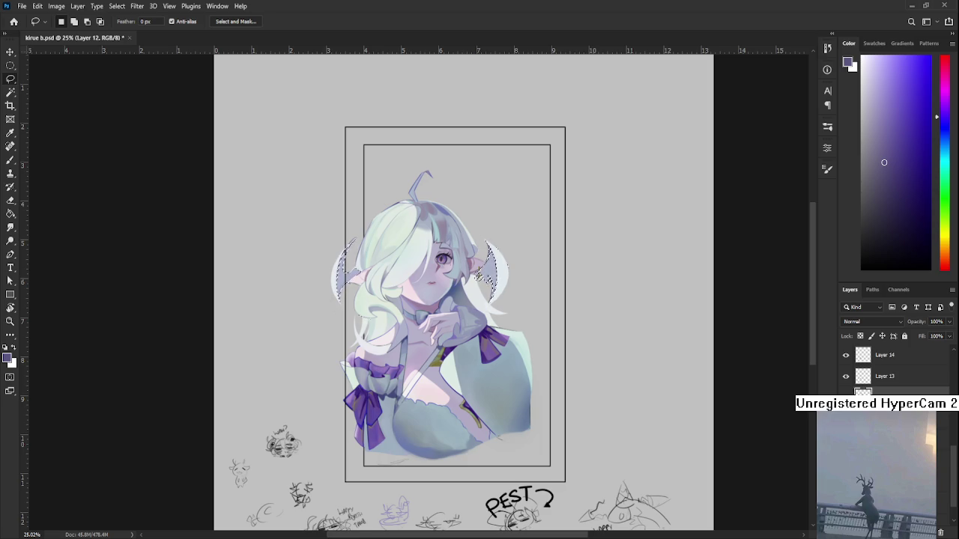
scroll(468, 296, "up", 2)
scroll(457, 308, "up", 2)
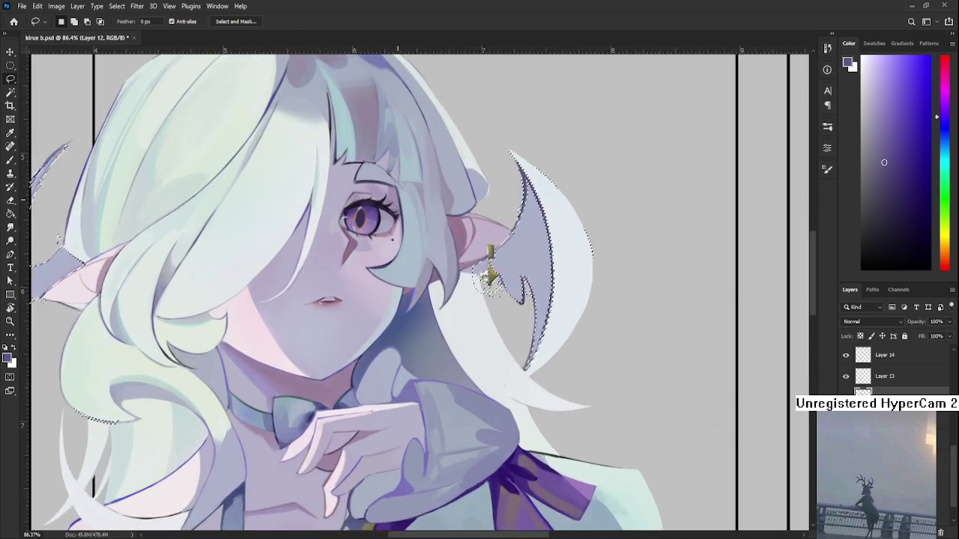
Tighten the selection around the right wing ornament, trimming near its tip, the earring and its top
scroll(442, 329, "up", 2)
scroll(420, 349, "up", 1)
mouse_move(419, 350)
left_mouse_down()
mouse_move(359, 376)
mouse_move(391, 341)
mouse_move(367, 375)
left_mouse_up()
left_click_drag(322, 296, 311, 285)
left_click_drag(281, 381, 340, 305)
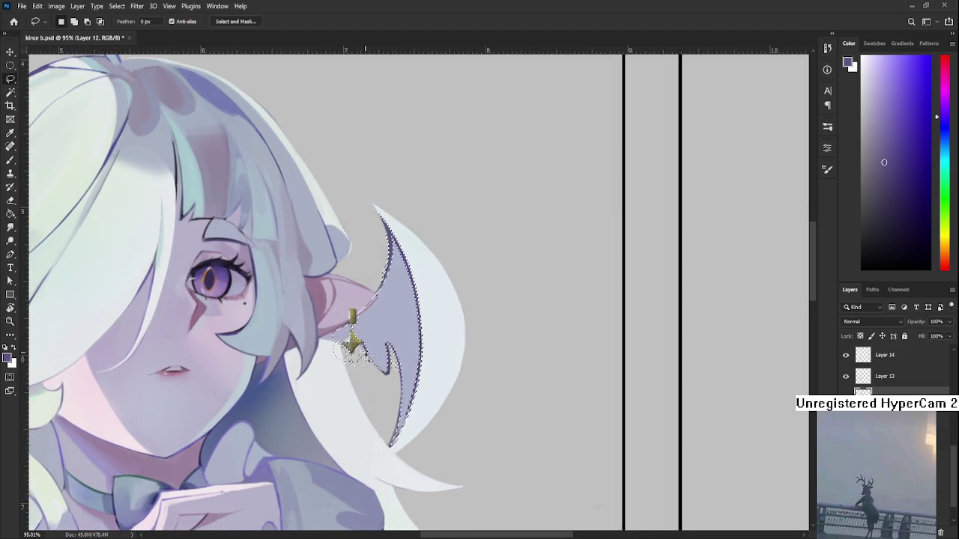
left_click_drag(363, 351, 392, 355)
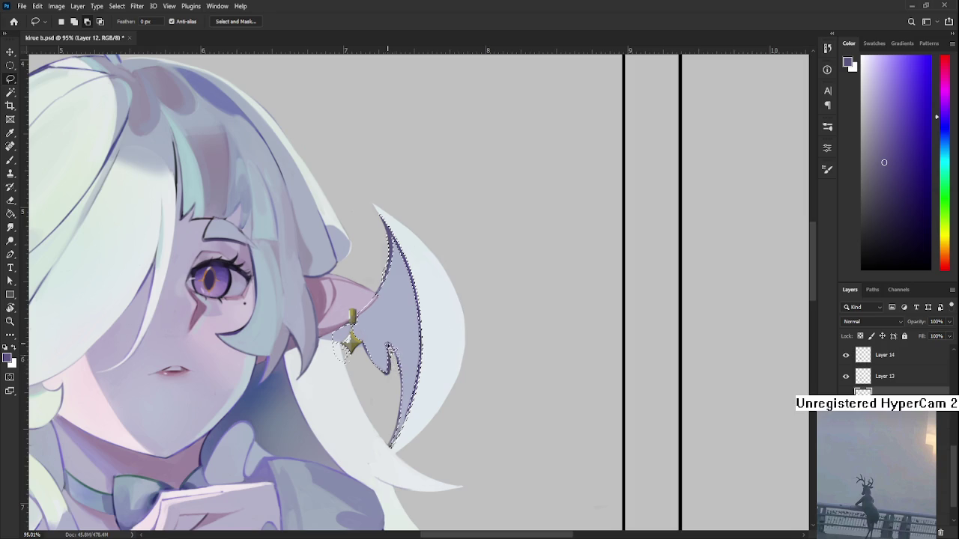
mouse_move(343, 338)
left_mouse_down()
mouse_move(348, 385)
mouse_move(375, 330)
left_mouse_up()
left_click_drag(381, 302, 420, 293)
scroll(420, 293, "up", 2)
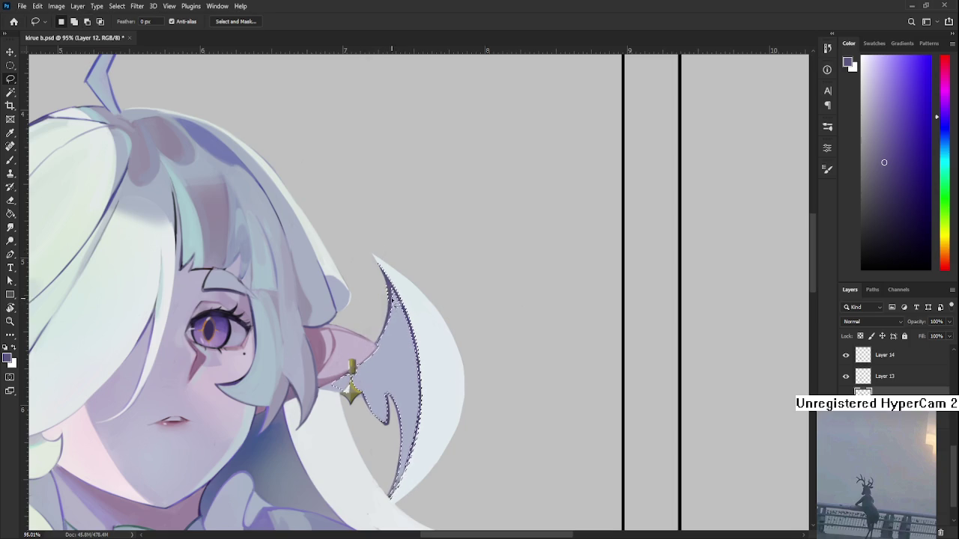
left_click_drag(397, 293, 364, 251)
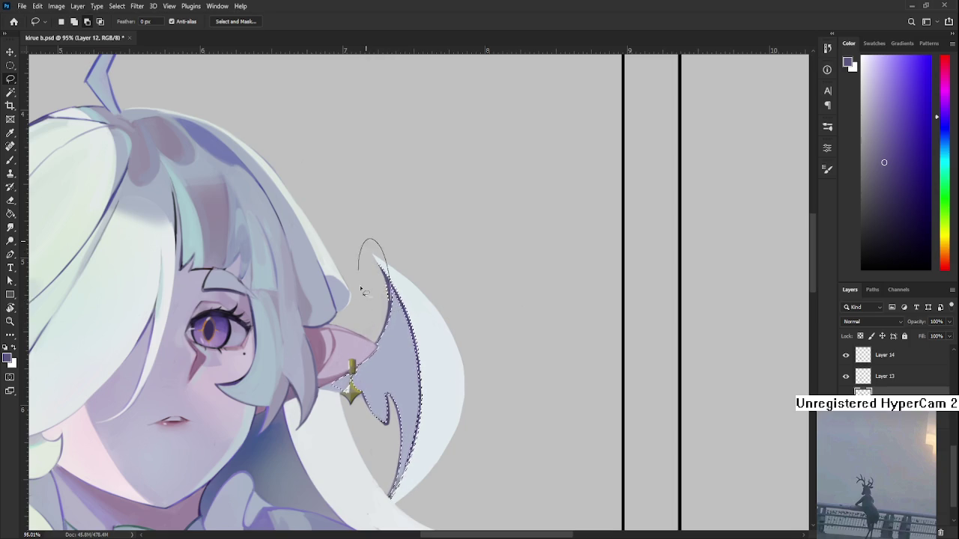
Add the other wing's ear-joint area to the selection and check the whole head
scroll(336, 344, "left", 3)
scroll(336, 345, "down", 2)
scroll(330, 343, "left", 5)
scroll(314, 337, "left", 1)
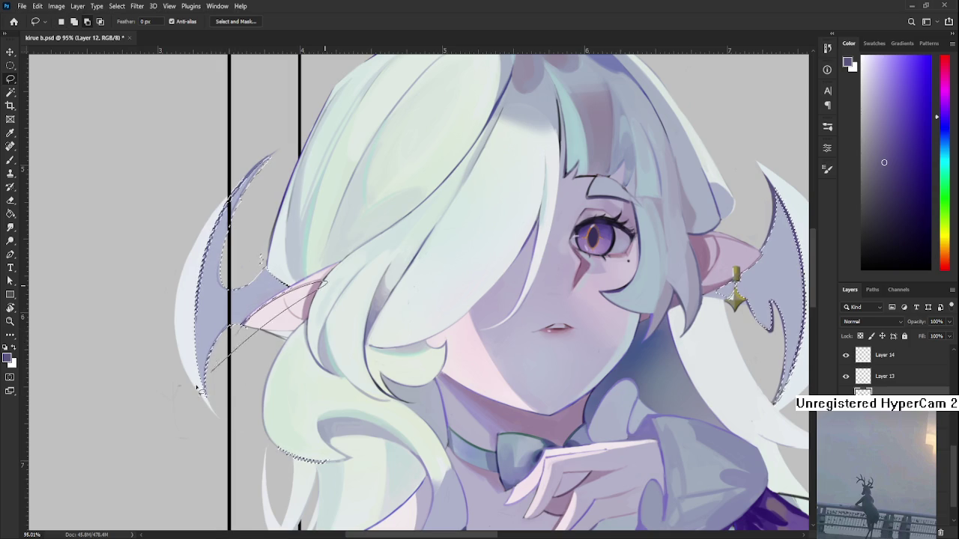
scroll(264, 338, "up", 1)
scroll(264, 339, "up", 1)
scroll(258, 322, "up", 1)
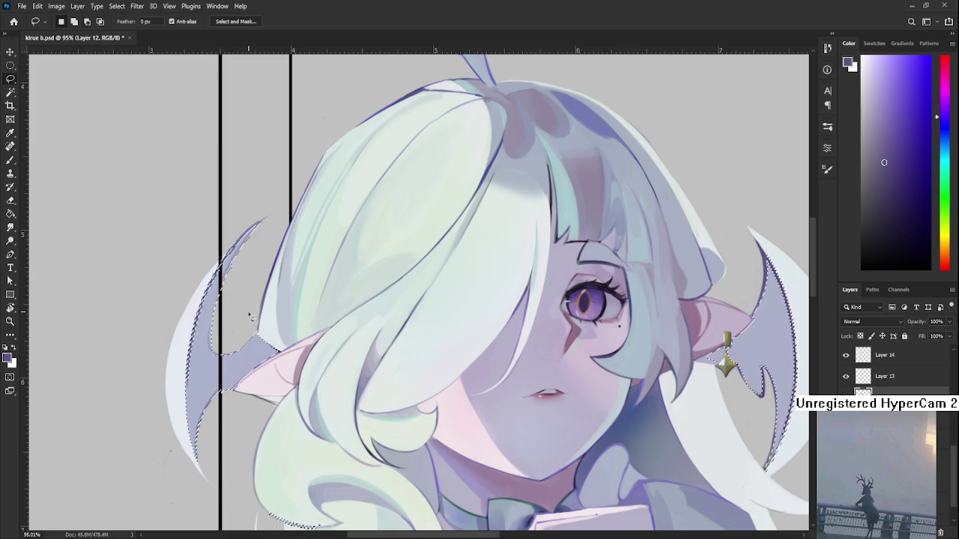
left_click_drag(216, 326, 237, 362)
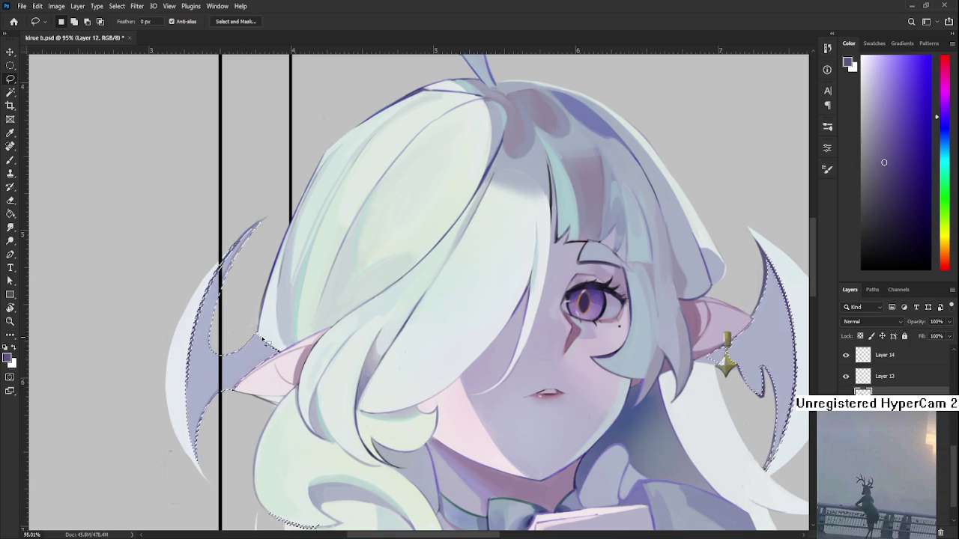
scroll(328, 339, "down", 2)
scroll(327, 339, "down", 2)
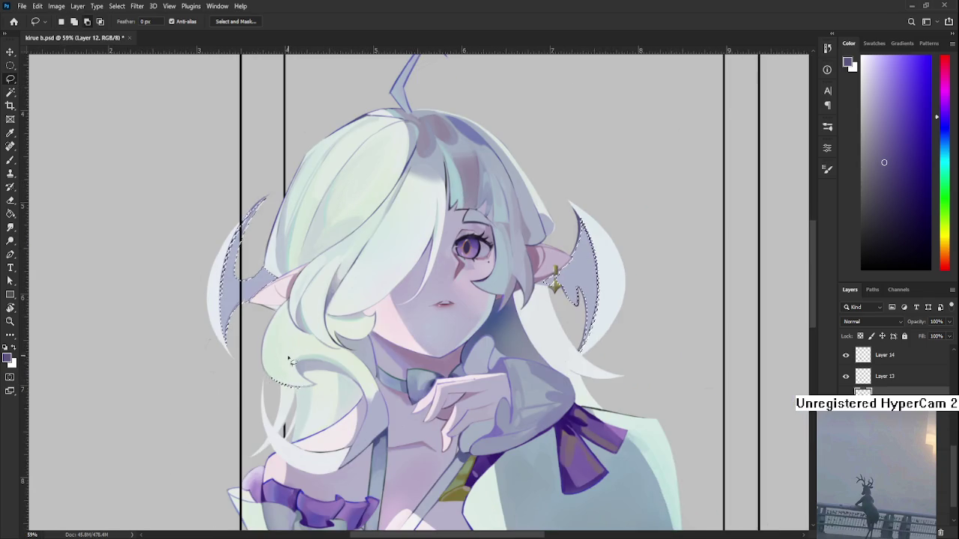
left_click_drag(336, 344, 349, 386)
scroll(349, 386, "up", 2)
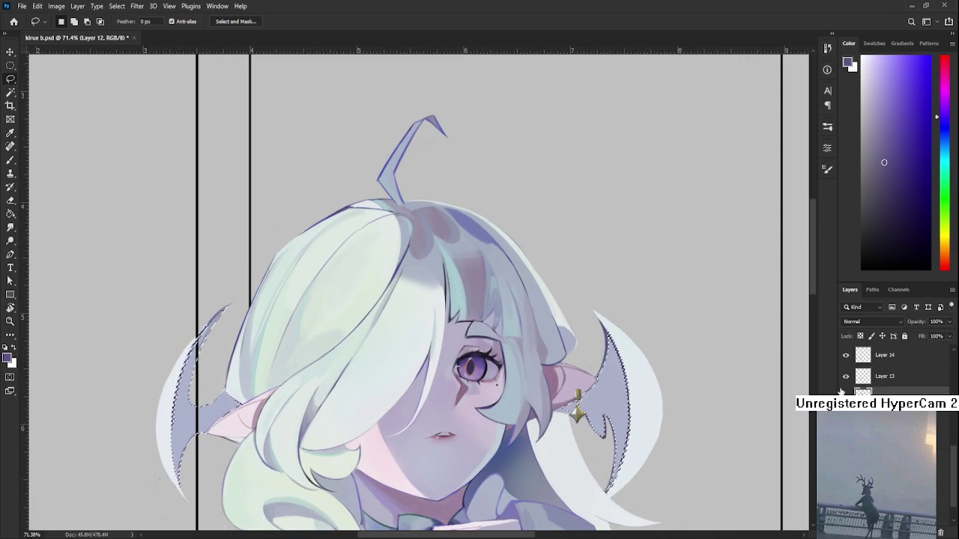
scroll(892, 367, "down", 5)
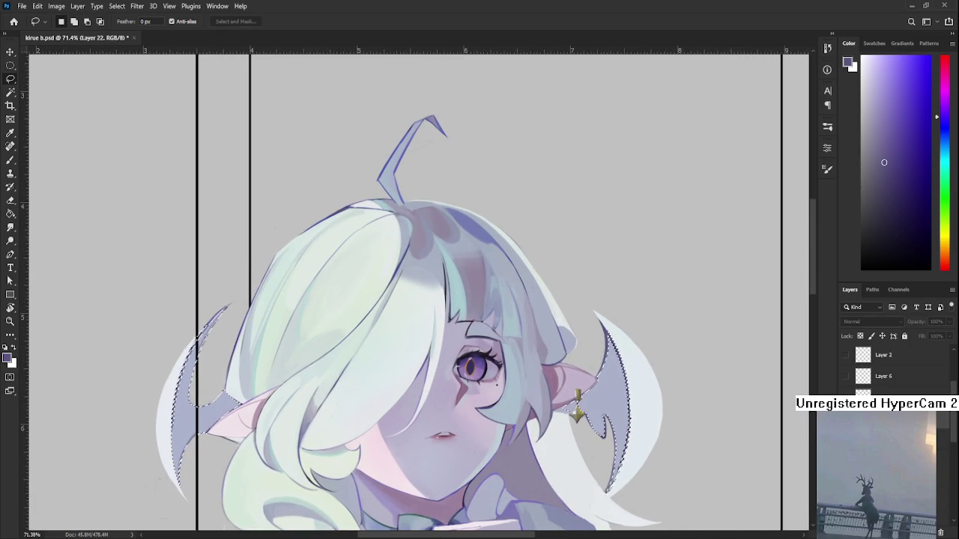
Create a new empty layer for wing shading while keeping both wing ornaments selected
key("ctrl+shift+alt+n")
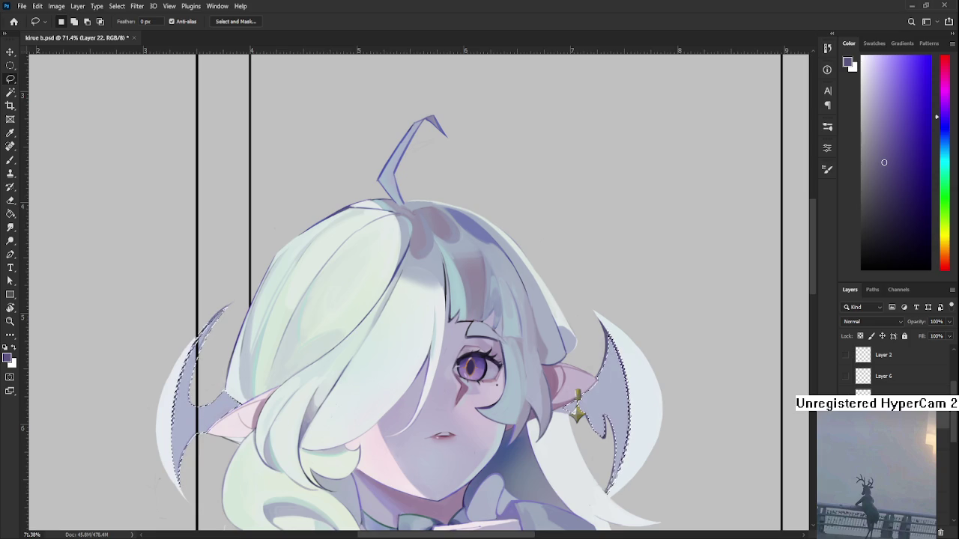
key("ctrl+d")
key("ctrl+shift+d")
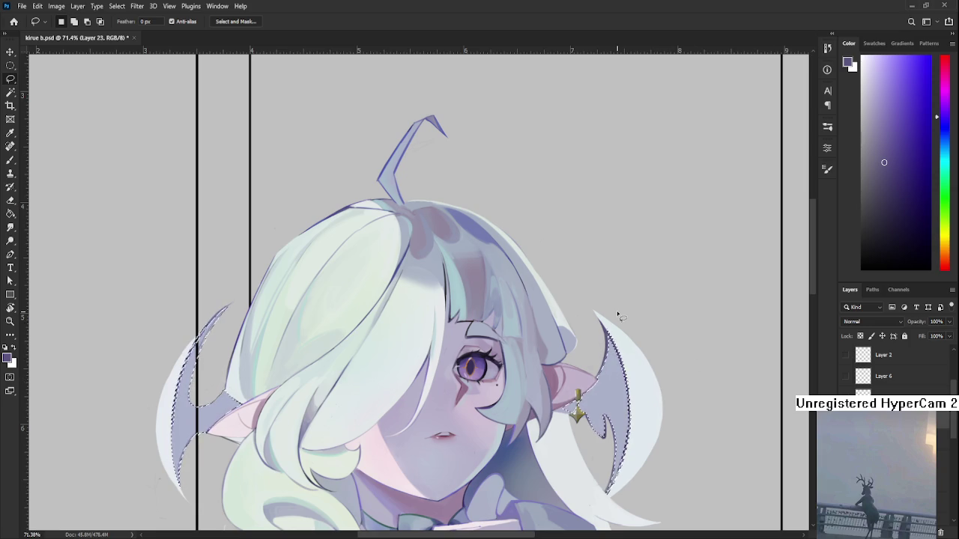
left_click(859, 335)
key("ctrl+d")
key("ctrl+shift+d")
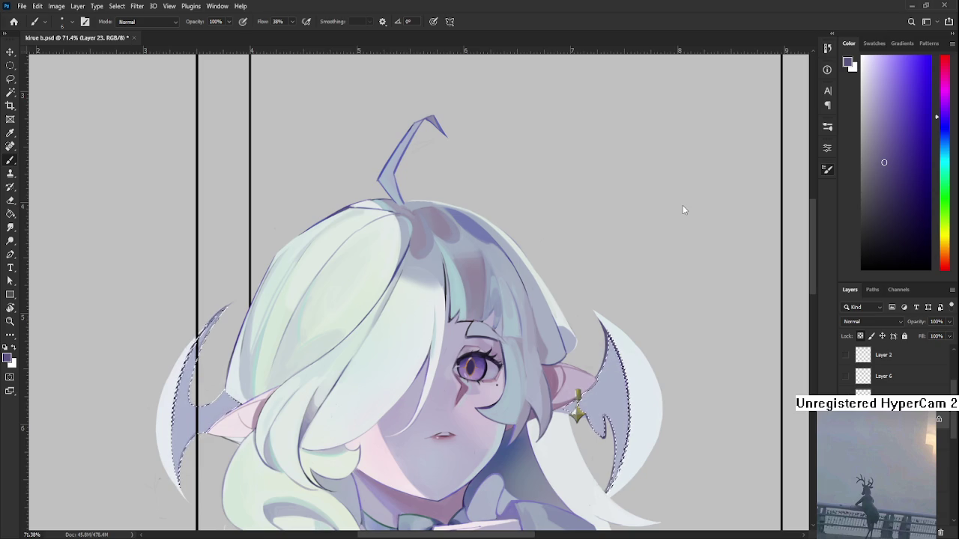
key("ctrl+d")
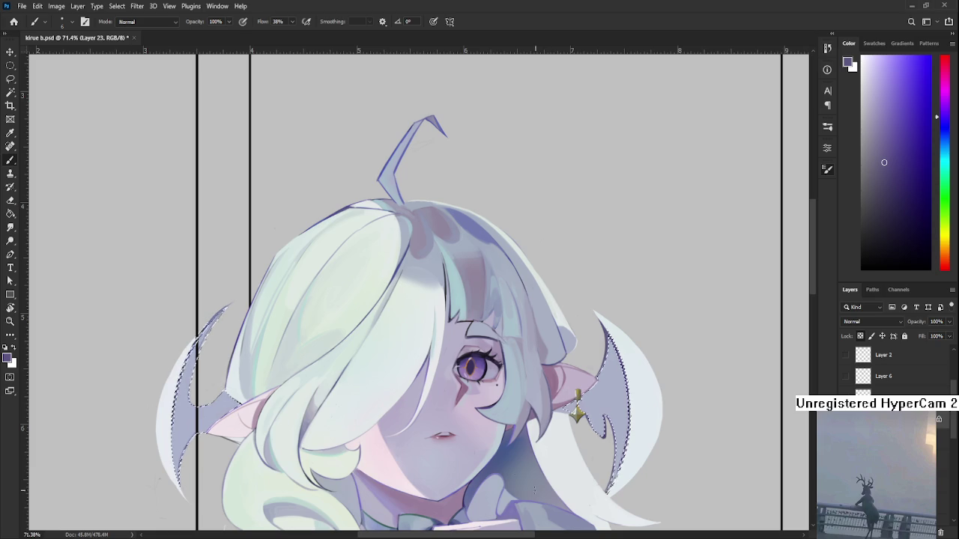
scroll(219, 399, "up", 2)
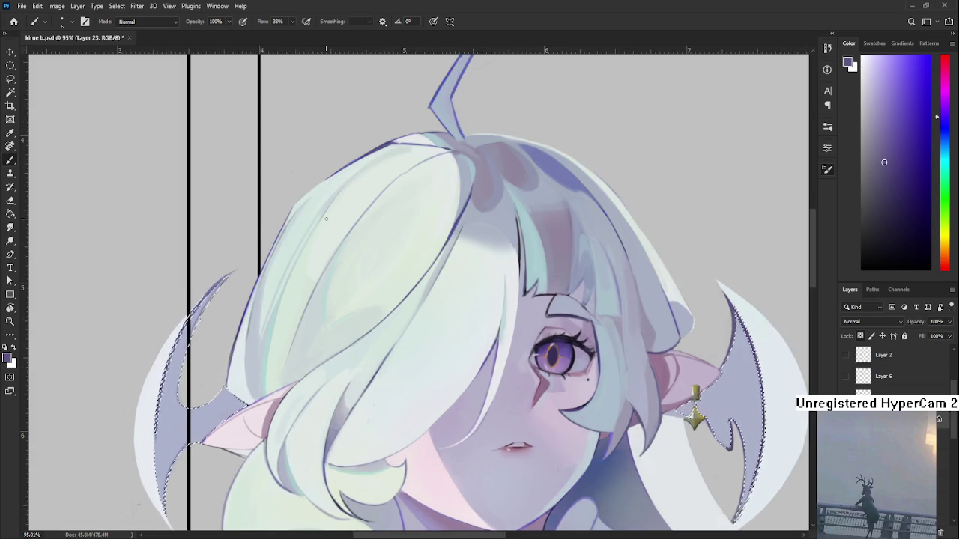
scroll(326, 232, "up", 2)
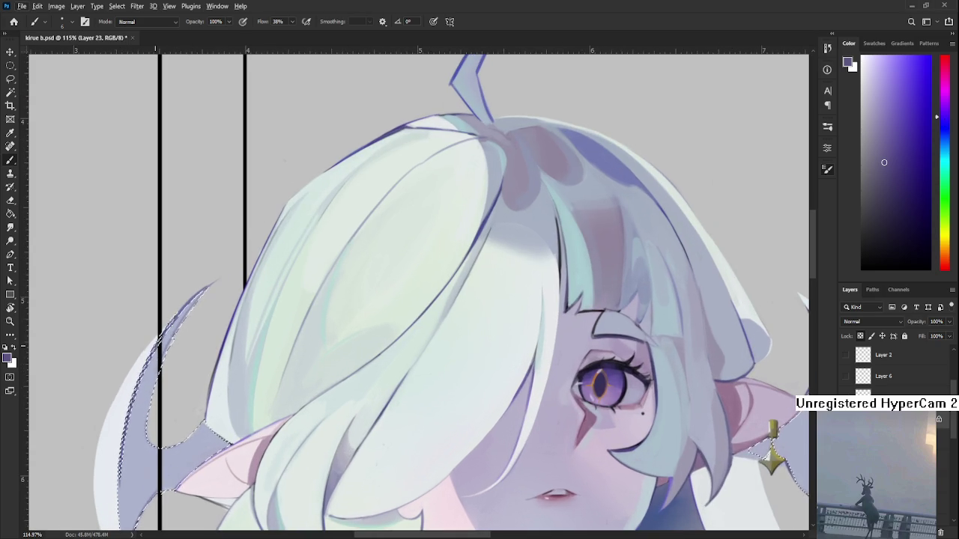
key("l")
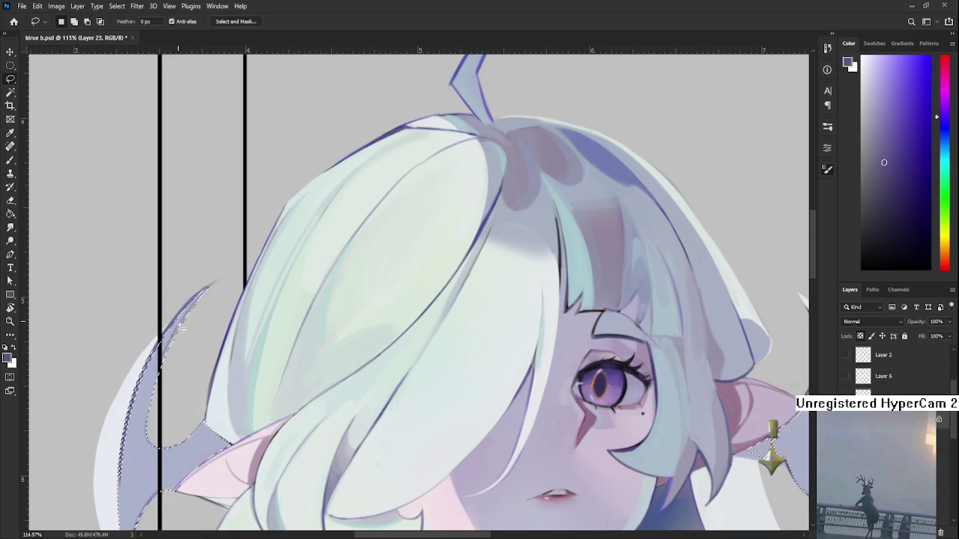
Paint darker blue over the selected left wing ornament with the Brush
left_click_drag(162, 341, 174, 301)
key("b")
mouse_move(142, 337)
left_mouse_down()
mouse_move(134, 439)
mouse_move(150, 524)
left_mouse_up()
Reset colours to default, redraw the Lasso selection along the left wing edge, then deselect
key("l")
key("ctrl+d")
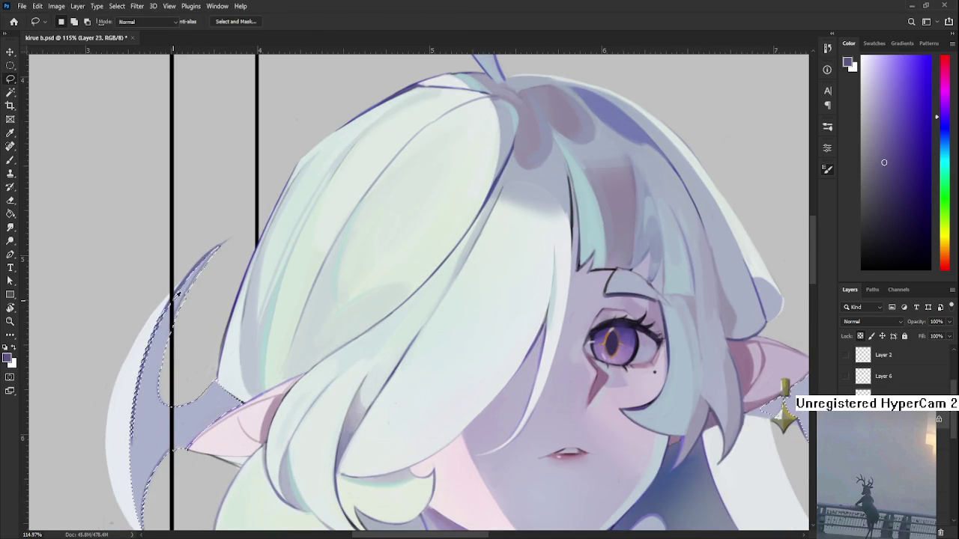
left_click_drag(180, 300, 171, 303)
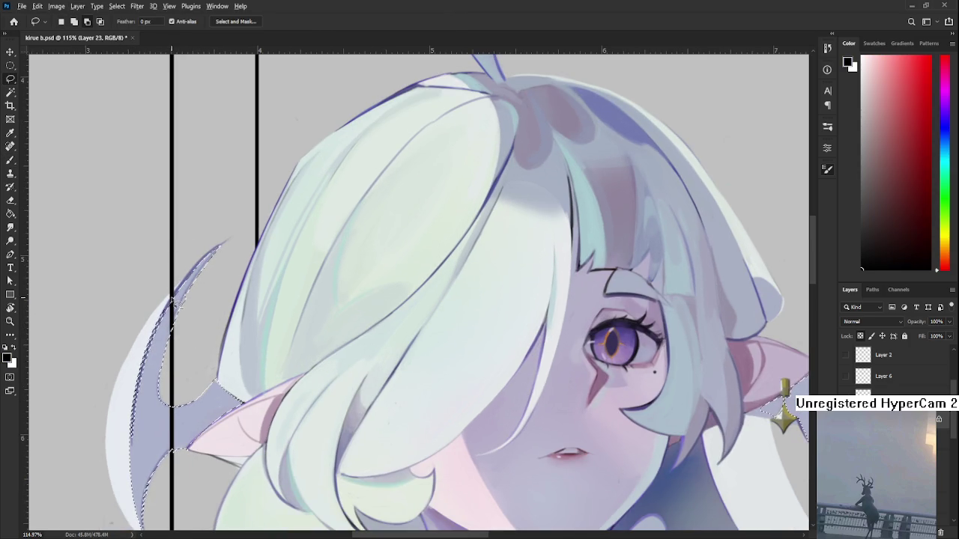
left_click_drag(142, 517, 127, 378)
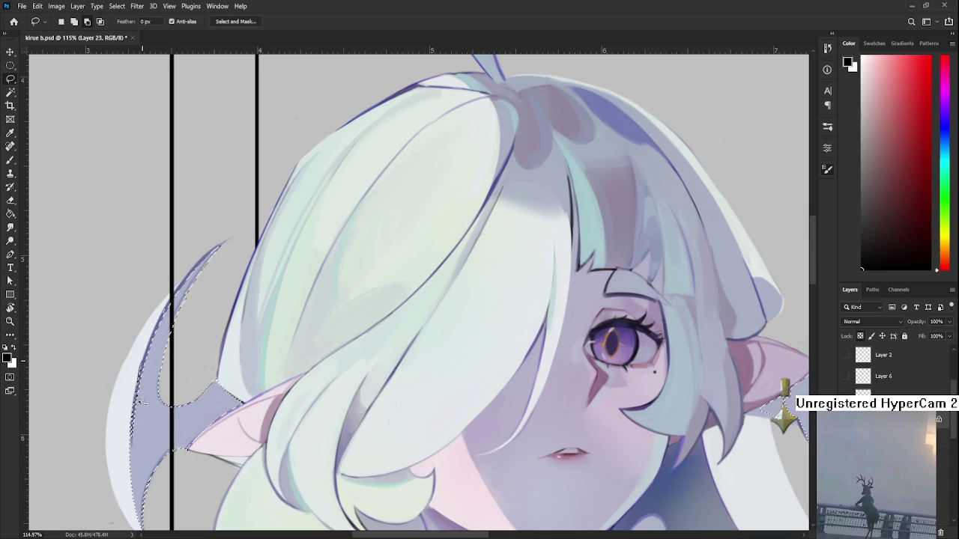
scroll(137, 384, "down", 2)
scroll(136, 383, "down", 3)
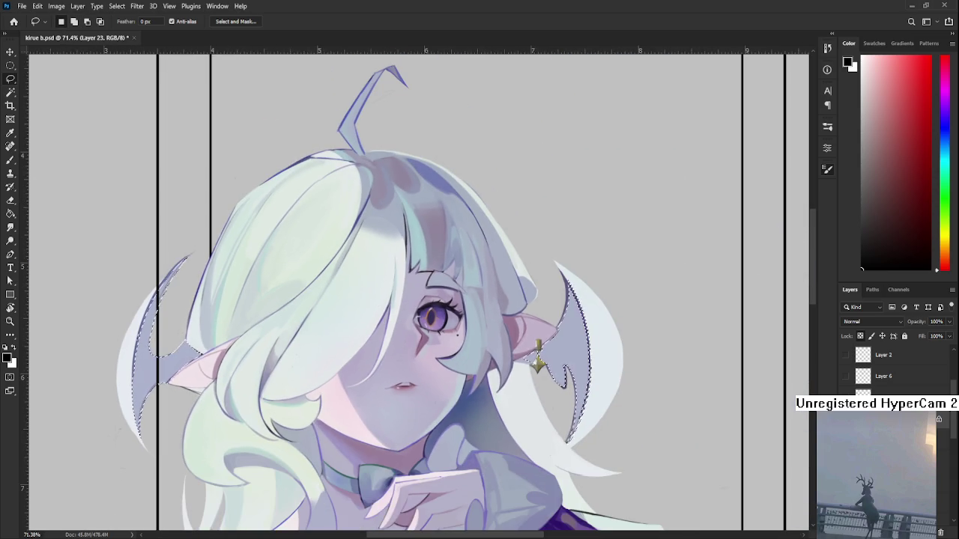
key("ctrl+d")
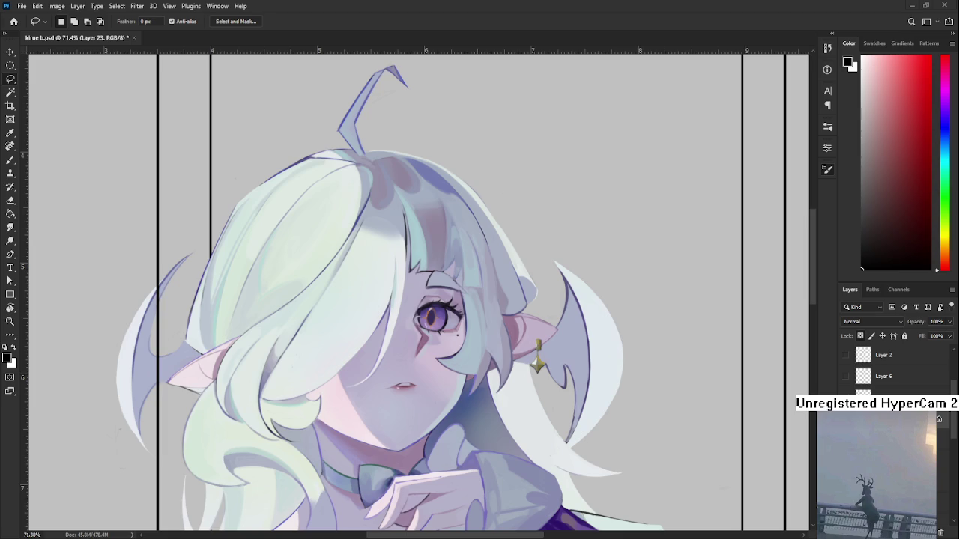
Switch to the Brush and pick a light blue-grey paint colour
scroll(424, 345, "down", 2)
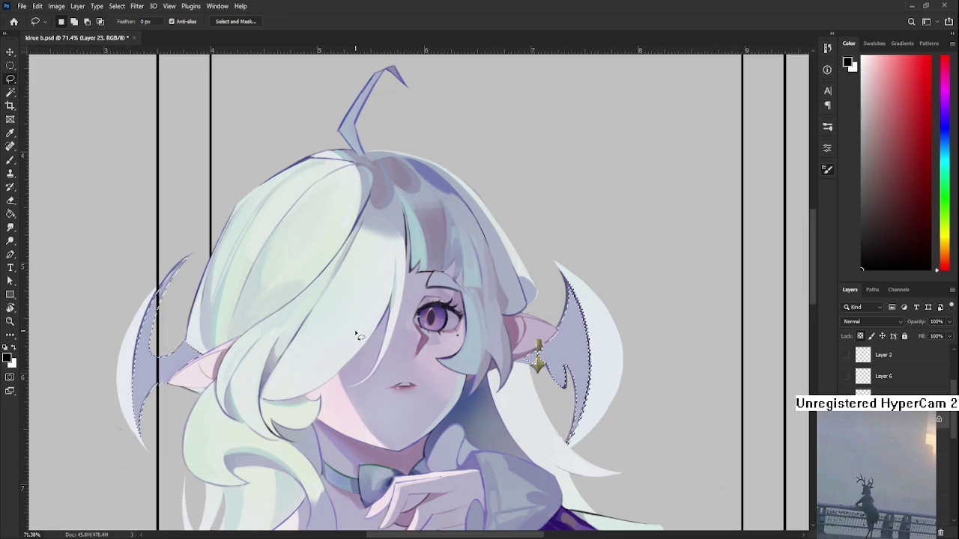
scroll(424, 346, "down", 2)
scroll(424, 345, "down", 2)
scroll(424, 345, "up", 3)
scroll(421, 342, "up", 1)
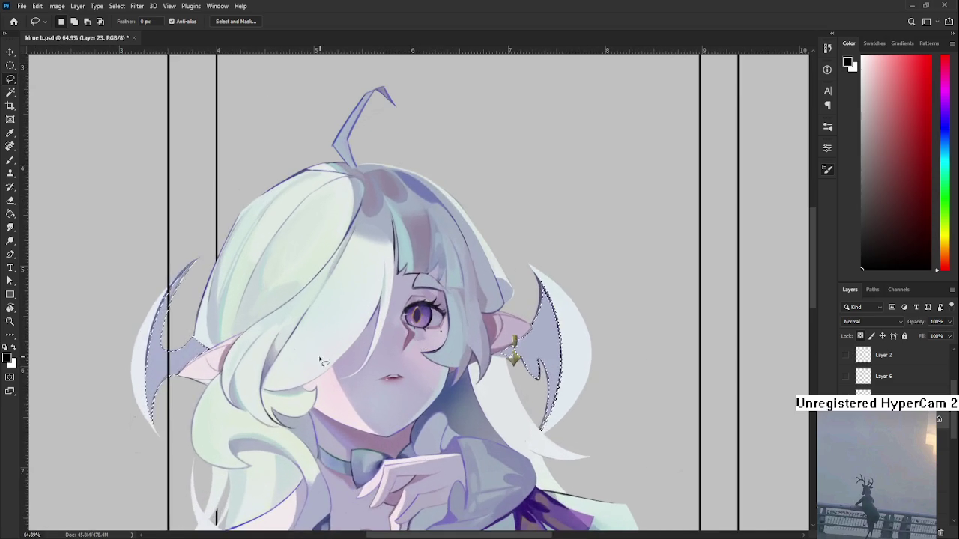
scroll(299, 352, "up", 1)
scroll(299, 352, "up", 1)
scroll(188, 392, "down", 2)
scroll(90, 412, "down", 2)
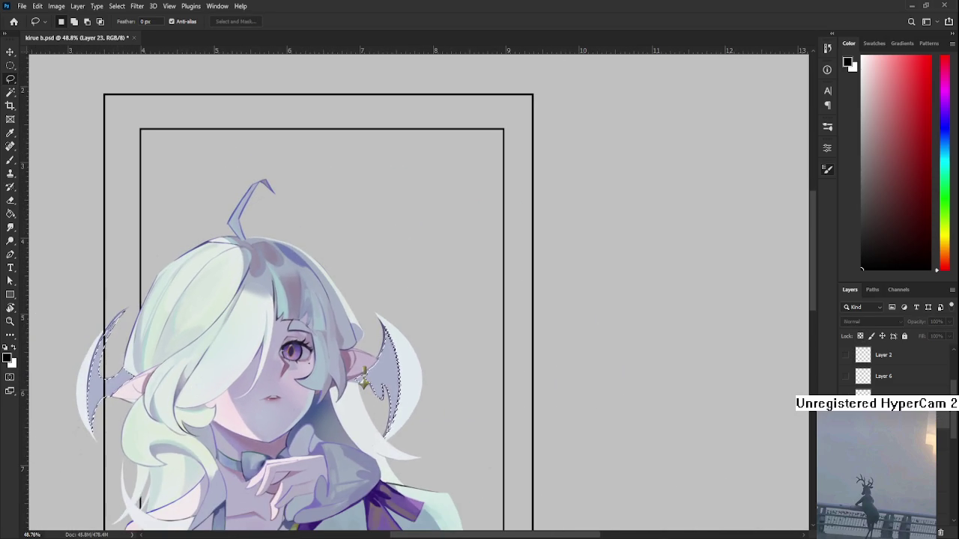
scroll(419, 299, "left", 3)
key("b")
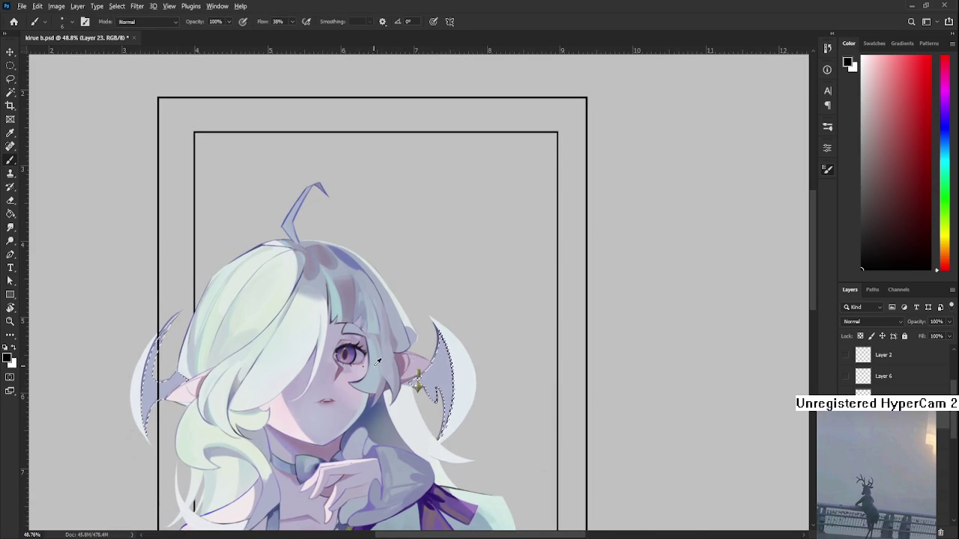
left_click(372, 367, "alt")
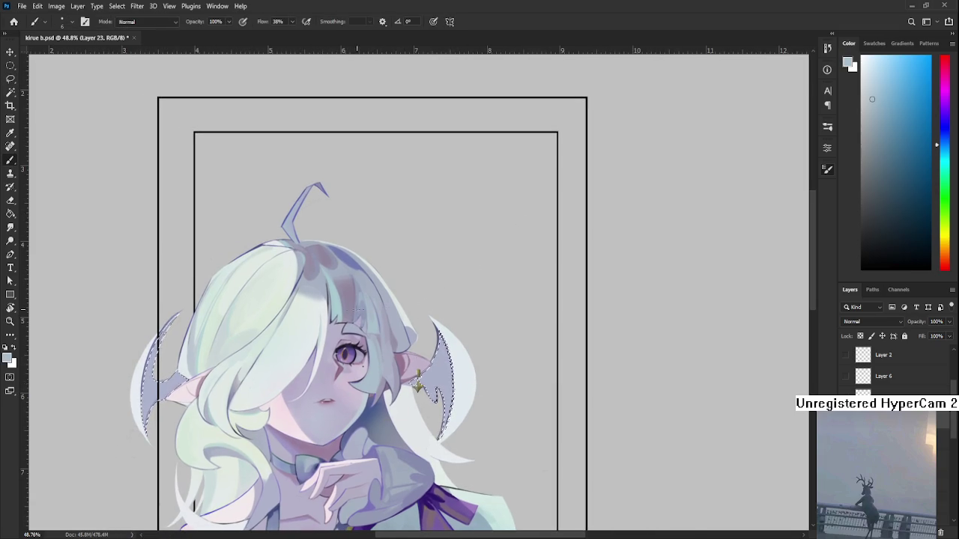
Restore the wing selection outline and change the paint colour to pale teal
key("ctrl+d")
key("ctrl+z")
scroll(440, 329, "up", 2)
scroll(441, 329, "down", 1)
scroll(441, 330, "down", 2)
scroll(441, 304, "down", 2)
scroll(423, 307, "up", 1)
scroll(434, 307, "up", 1)
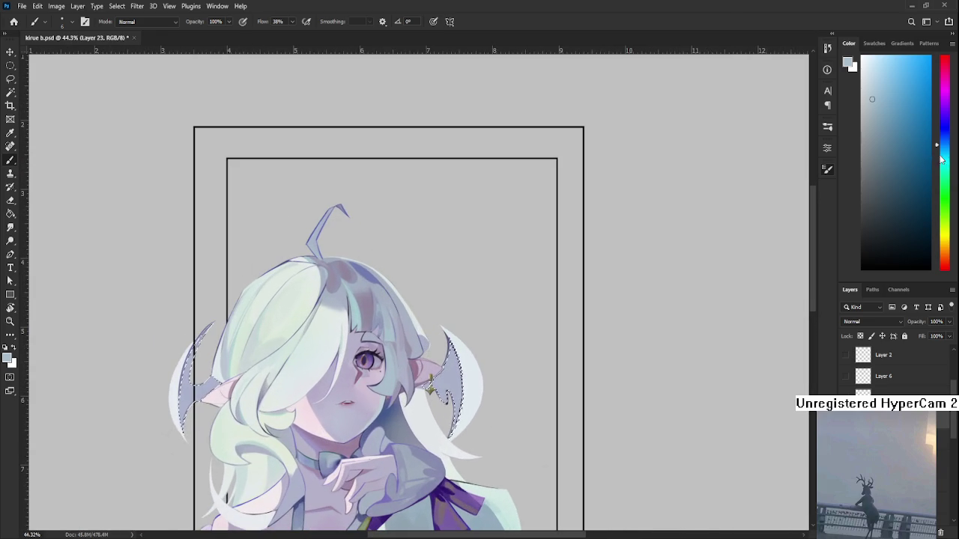
left_click(431, 386, "alt")
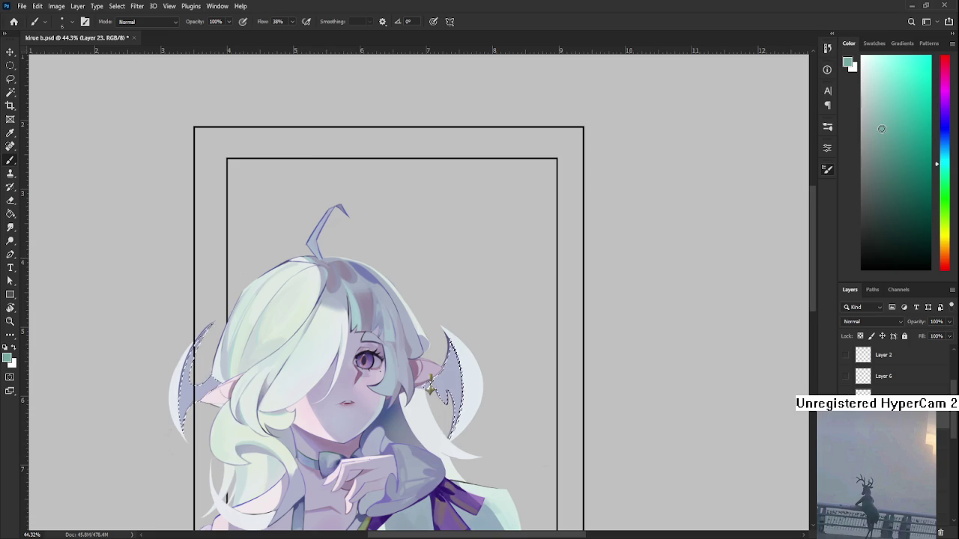
Deselect the bat-wing ornaments with Ctrl+D after the pale teal shading
key("ctrl+d")
Pick a darker teal and paint it into the right wing ornament
scroll(418, 361, "up", 3)
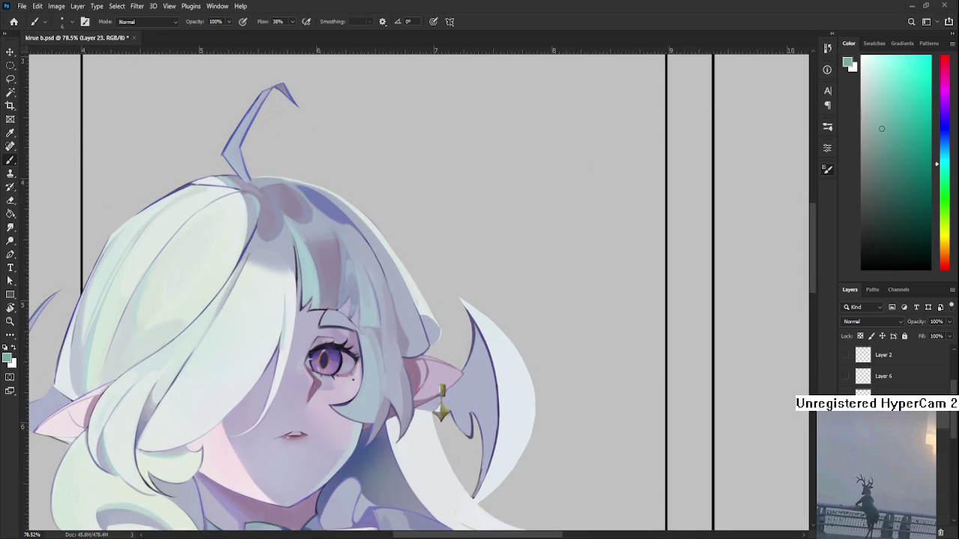
scroll(487, 247, "down", 2)
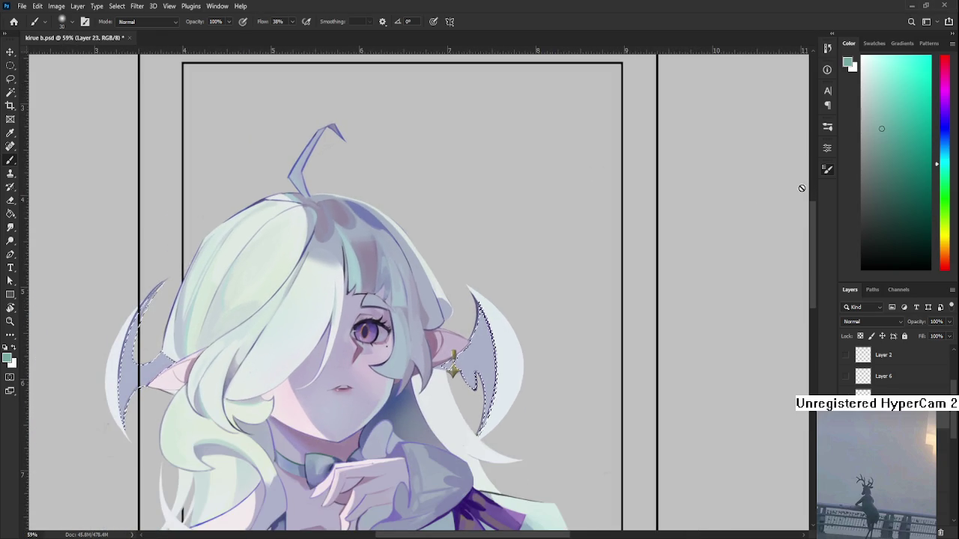
left_click(895, 188)
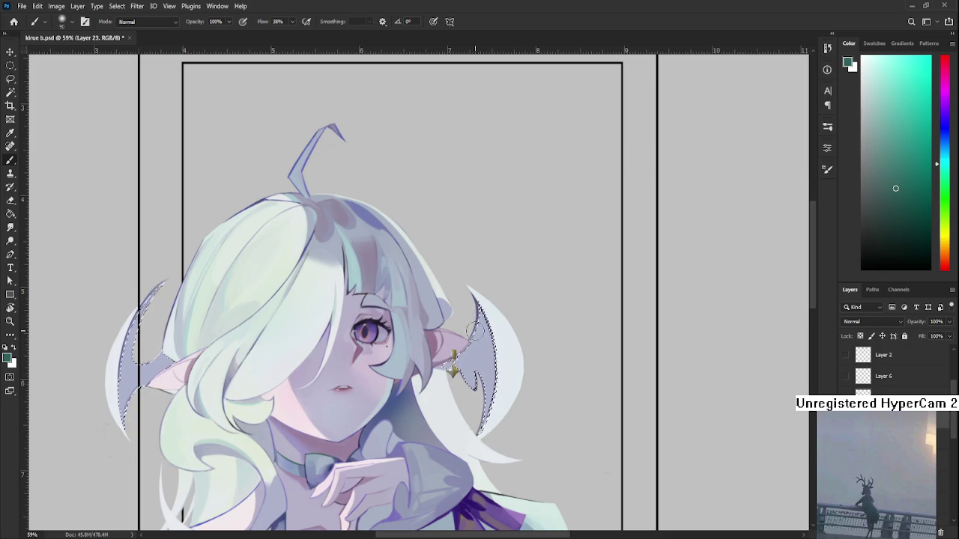
left_click_drag(517, 352, 486, 324)
Adjust the colour from light blue to light green and tint the wing near the ear
left_click(517, 330, "alt")
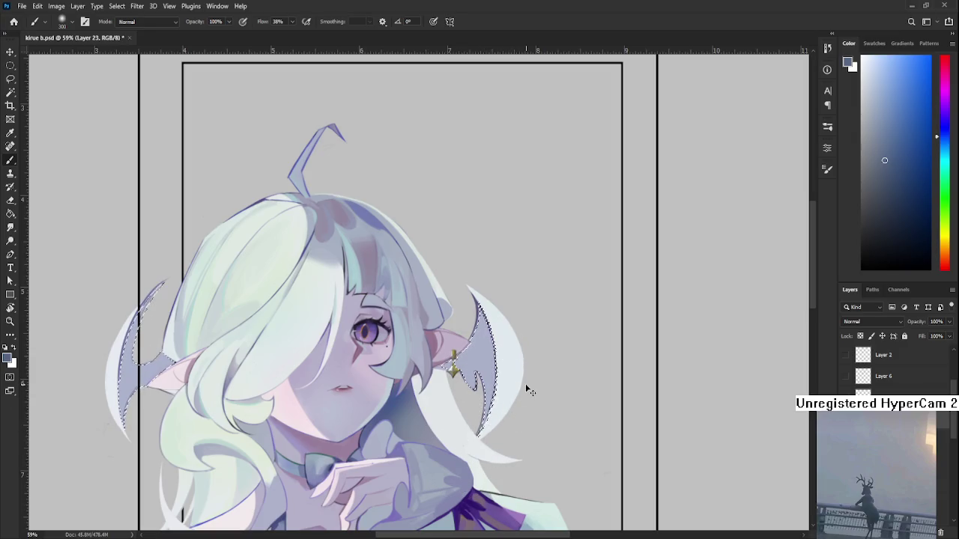
left_click(899, 103)
left_click(909, 89)
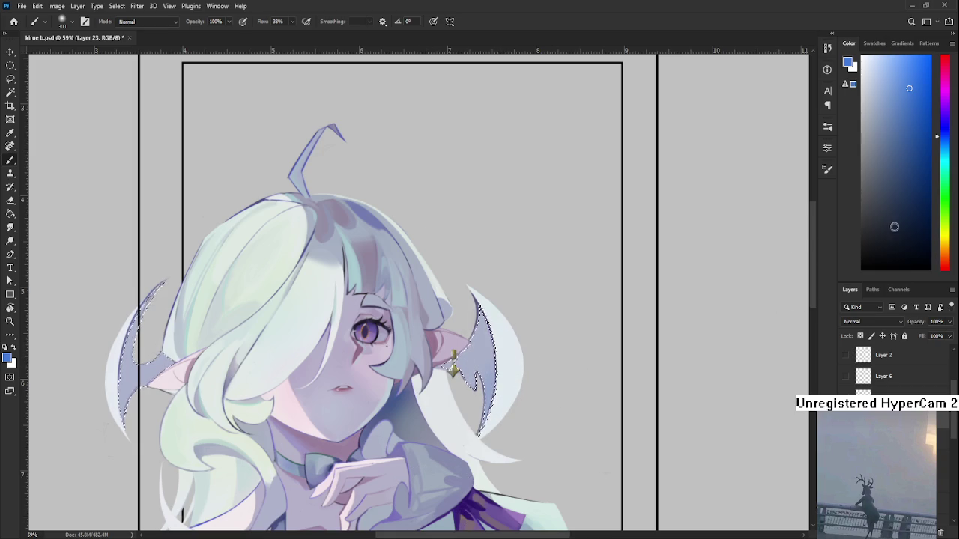
left_click(943, 177)
left_click(907, 78)
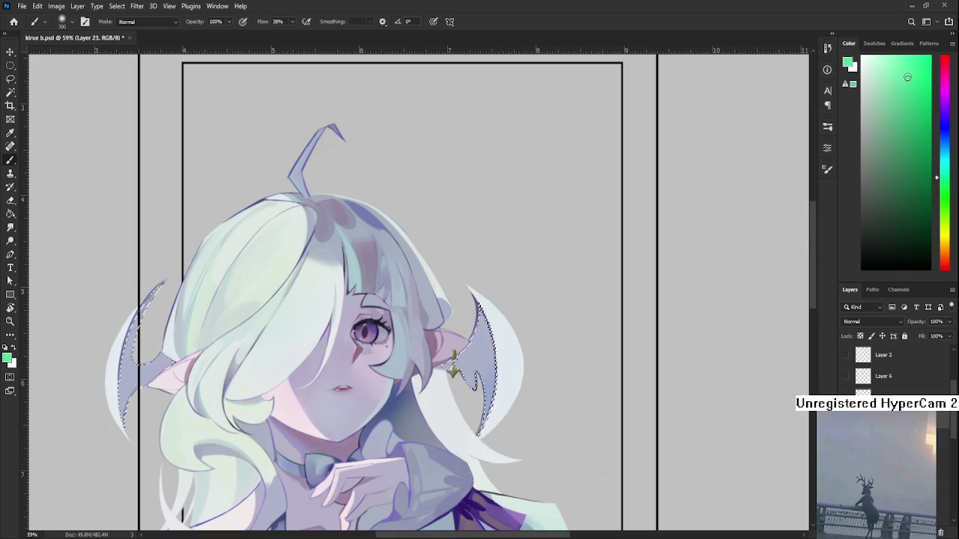
left_click_drag(459, 352, 485, 384)
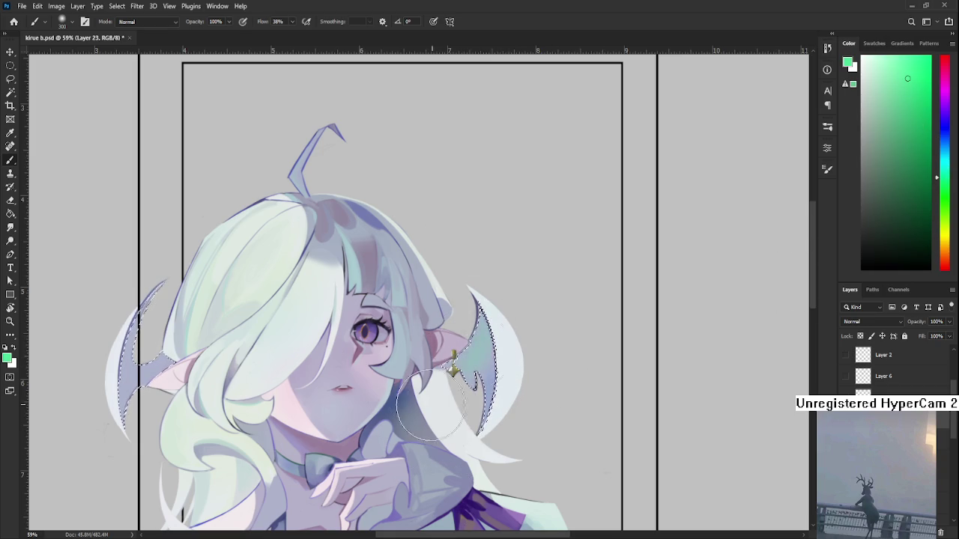
Sample light blue from the wing, saturate it, and settle on a lighter teal
left_click(485, 383, "alt")
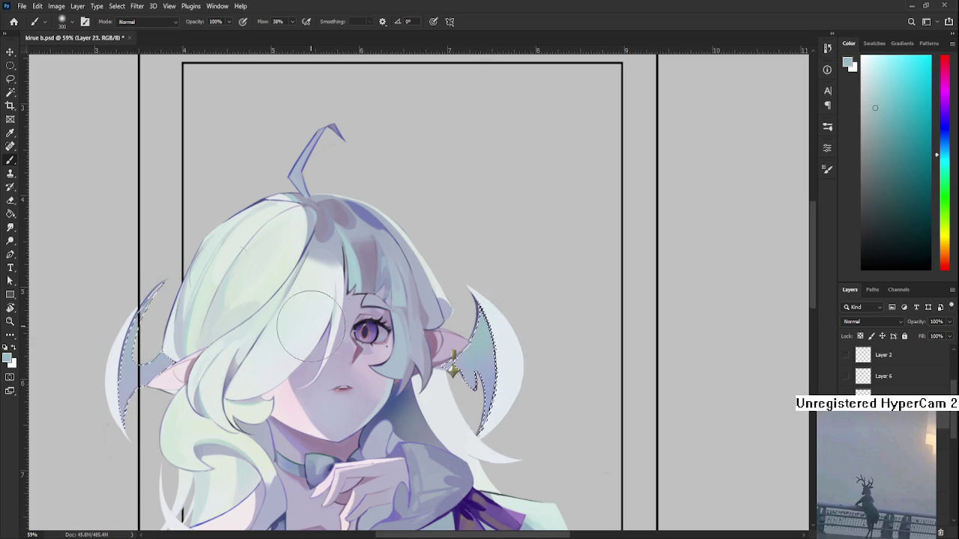
left_click(481, 399, "alt")
left_click(482, 399, "alt")
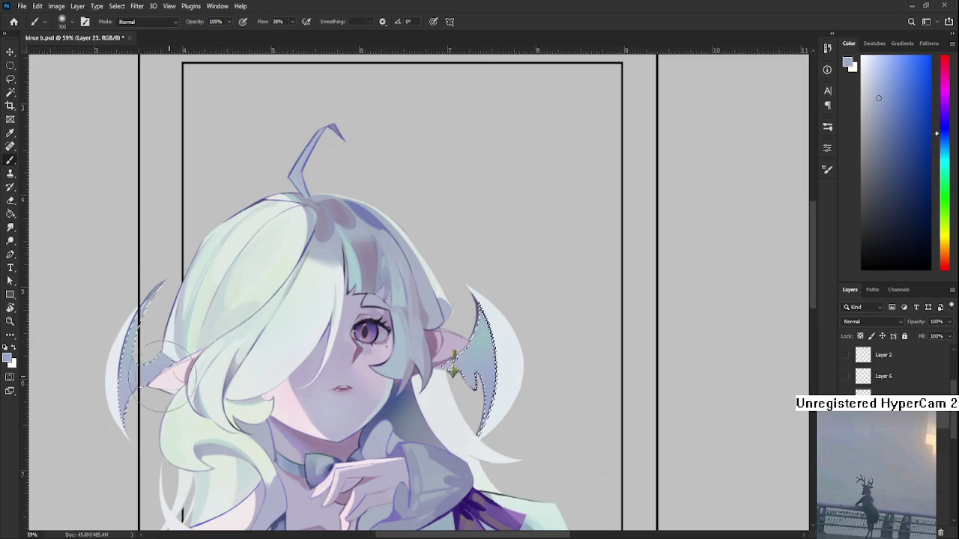
left_click(747, 268, "alt")
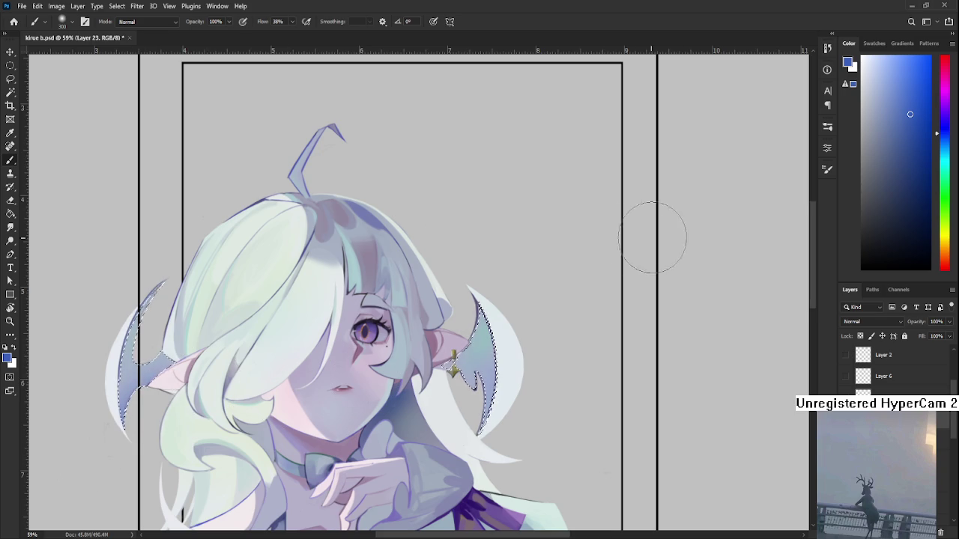
left_click(946, 182)
left_click_drag(946, 184, 946, 172)
left_click(909, 78)
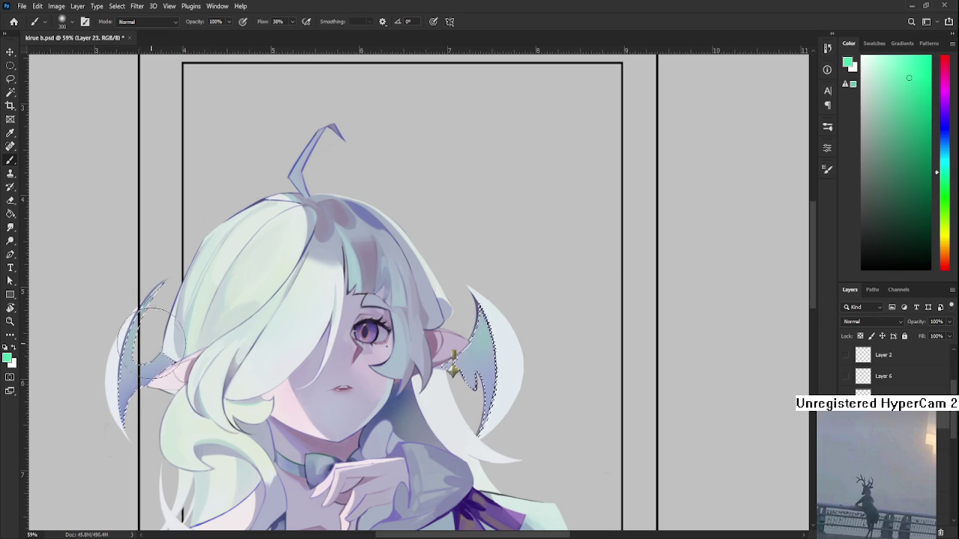
Zoom in and pan onto the face and right earring
key("l")
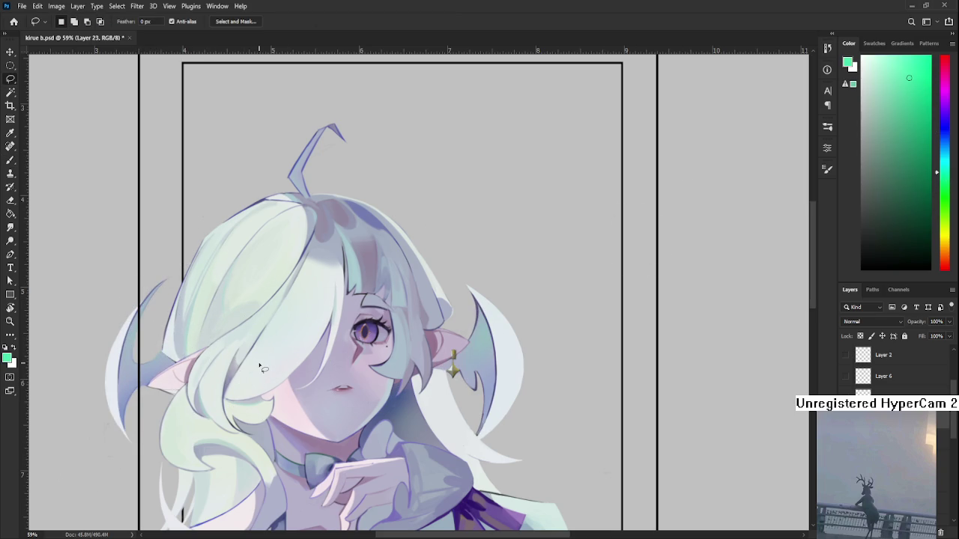
scroll(280, 367, "down", 5)
scroll(397, 364, "up", 4)
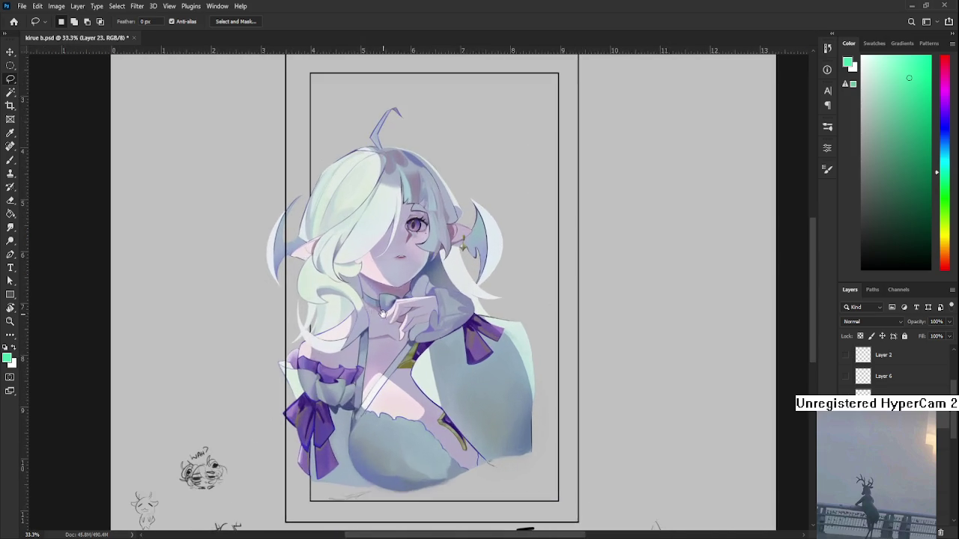
scroll(397, 363, "up", 3)
scroll(397, 363, "up", 3)
scroll(397, 361, "up", 3)
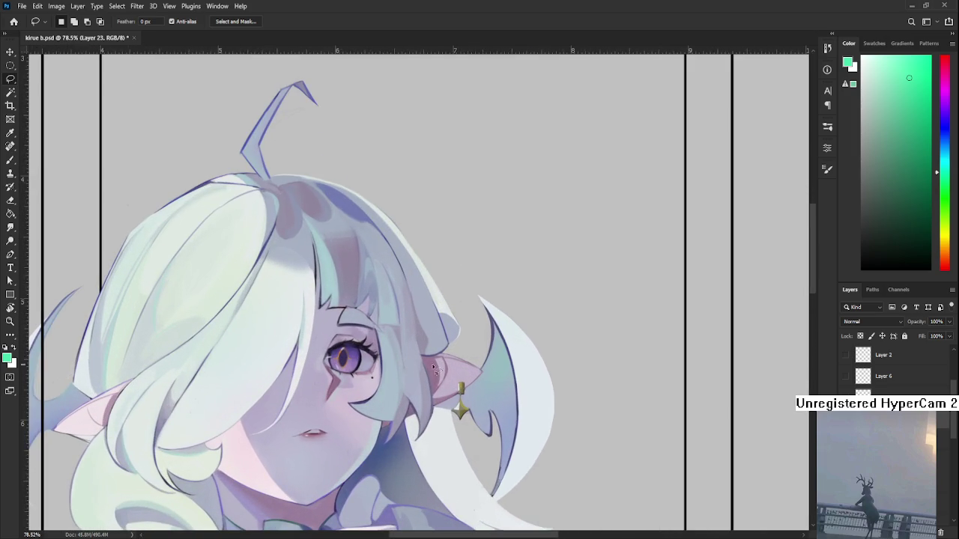
scroll(567, 497, "up", 2)
scroll(529, 461, "up", 2)
left_click_drag(528, 461, 539, 421)
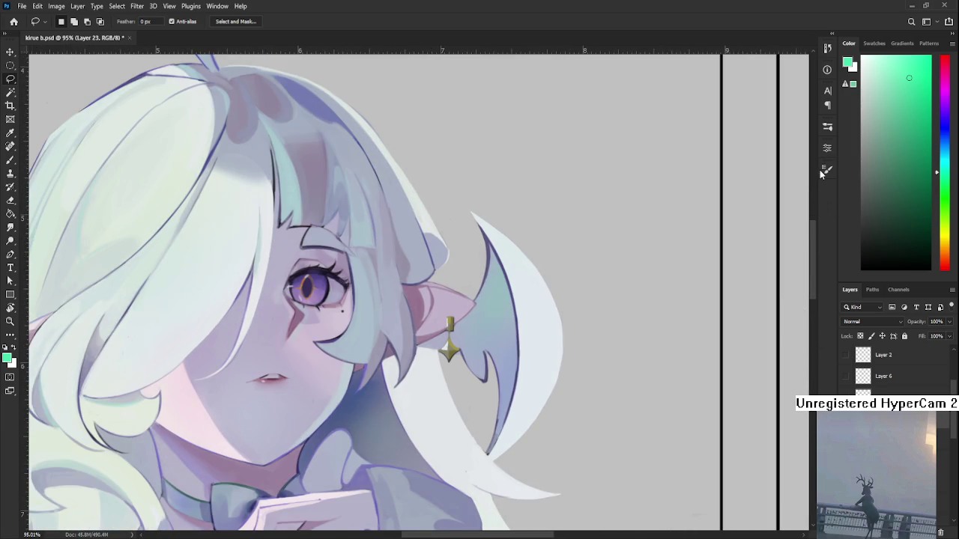
Sample the purple-grey outline colour with the Brush and shrink it to a fine line
key("b")
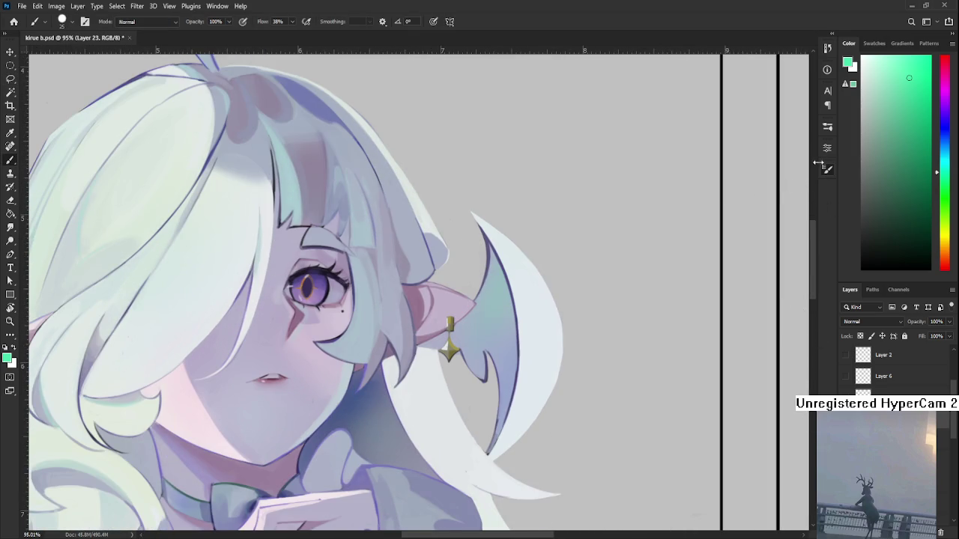
scroll(573, 350, "up", 1)
left_click(488, 400, "alt")
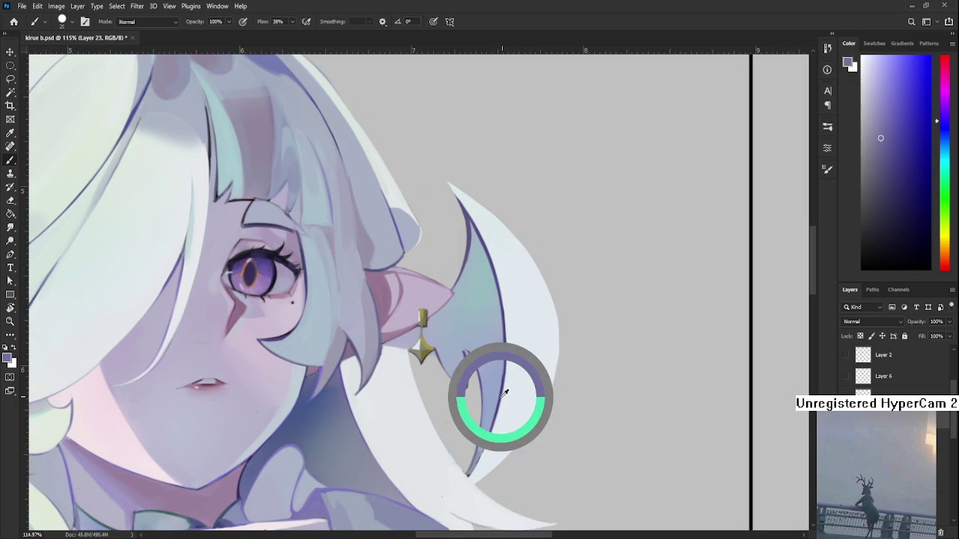
scroll(499, 397, "down", 1)
scroll(508, 374, "down", 2)
key("bracketleft")
key("bracketleft")
key("bracketleft")
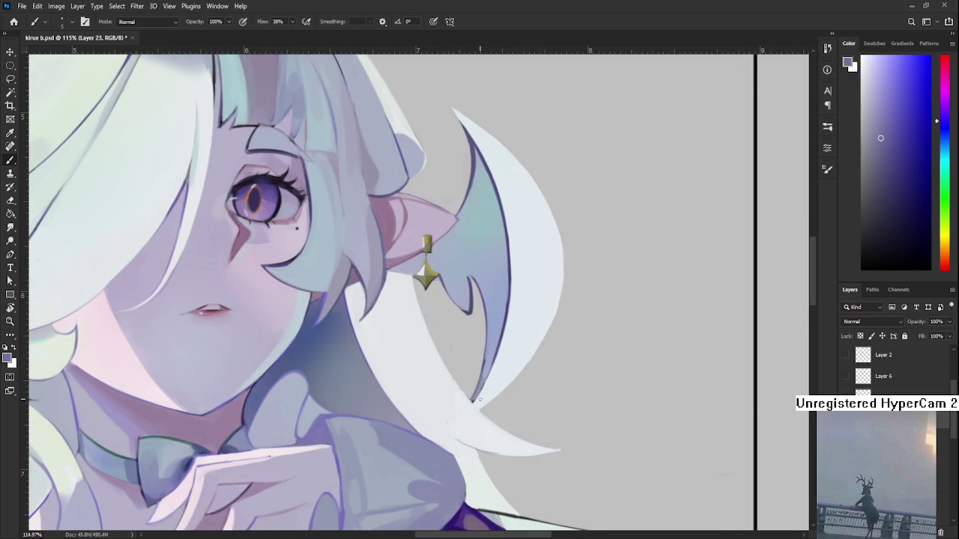
Extend the hair strand's dark outline down to a pointed tip, redoing a misplaced stroke
left_click_drag(454, 411, 435, 428)
key("ctrl+z")
left_click_drag(452, 417, 472, 401)
Sample colours around the hair outline, ending on the near-white at the hair tip
left_click(481, 397, "alt")
left_click(455, 394, "alt")
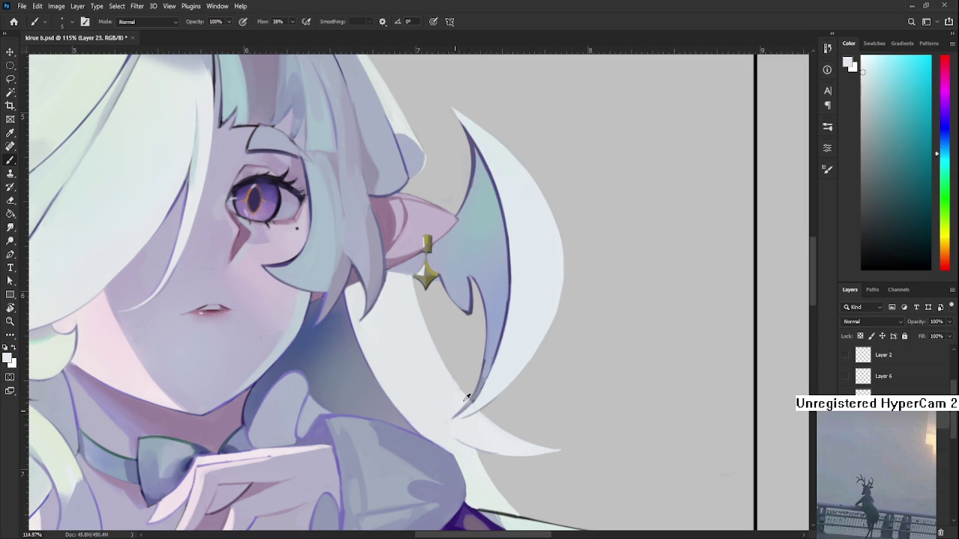
left_click(469, 398, "alt")
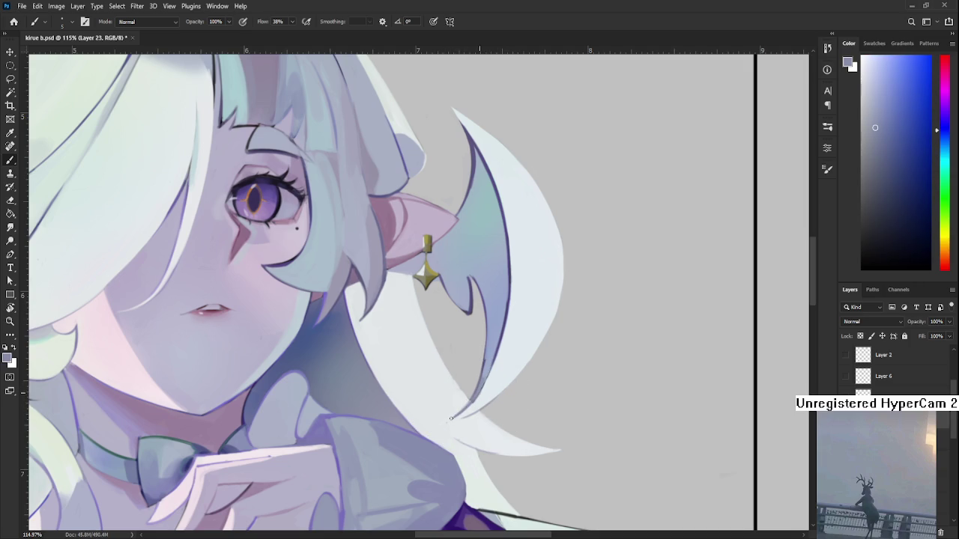
left_click(465, 411, "alt")
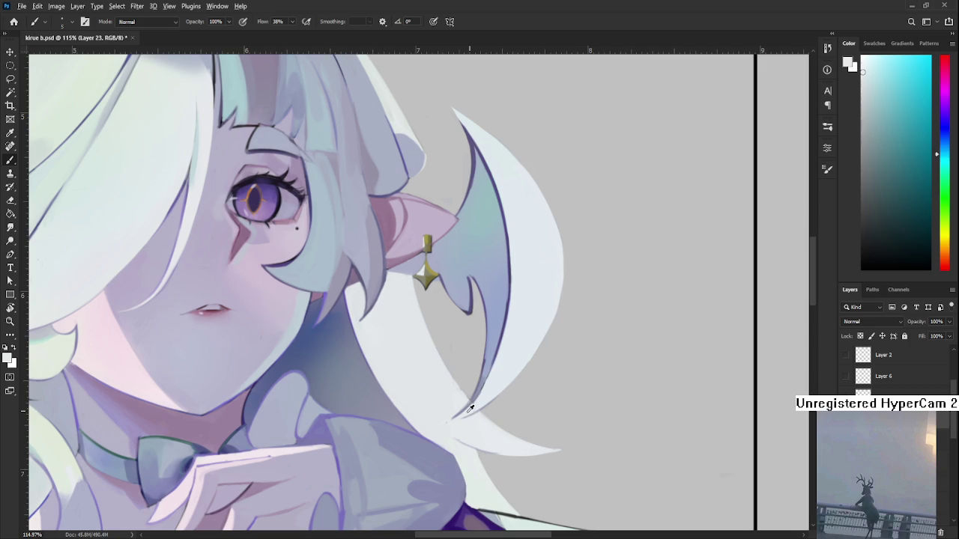
left_click(475, 399, "alt")
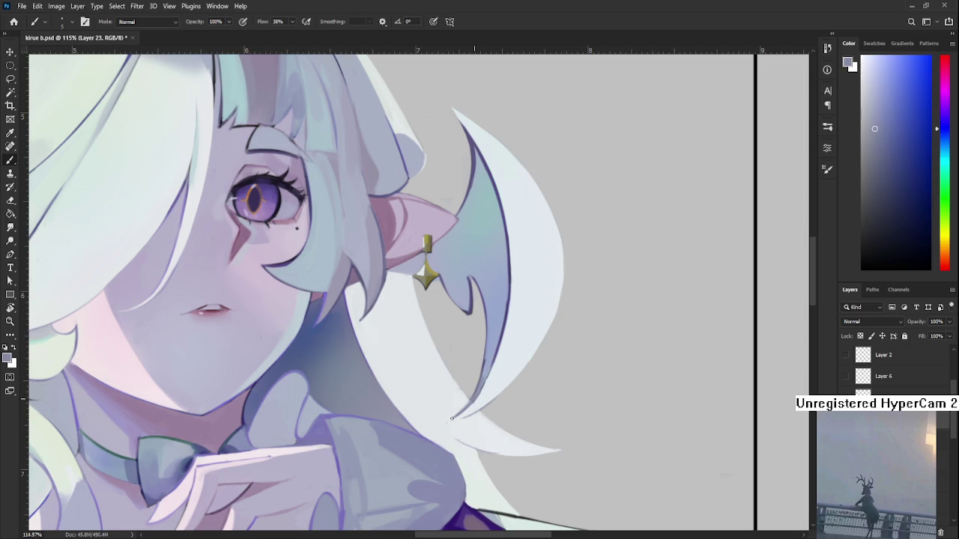
left_click(459, 410, "alt")
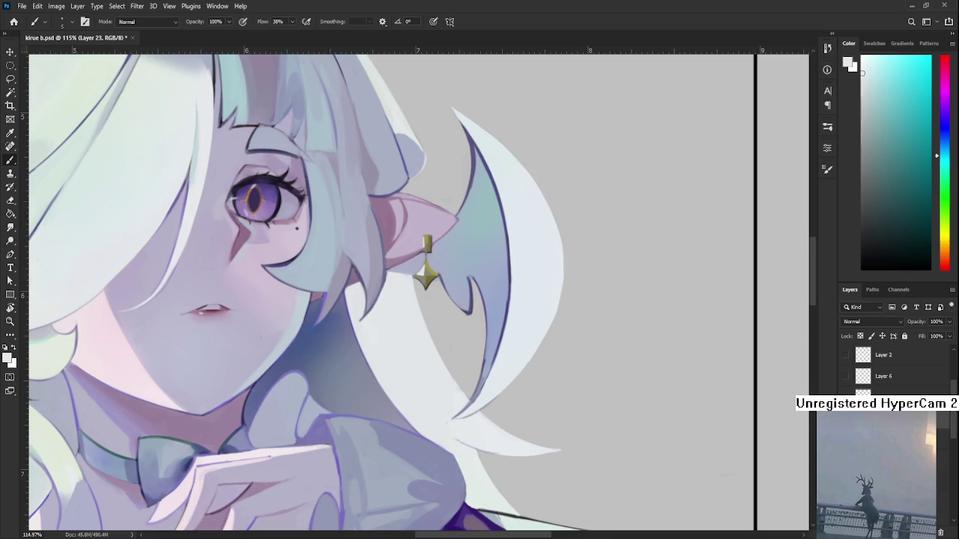
Handwrite DINNER in white beside the head, after undoing a trial stroke
scroll(610, 284, "down", 5)
mouse_move(609, 285)
left_mouse_down()
mouse_move(571, 241)
mouse_move(573, 275)
left_mouse_up()
mouse_move(534, 238)
left_mouse_down()
mouse_move(541, 281)
mouse_move(542, 263)
left_mouse_up()
key("ctrl+z")
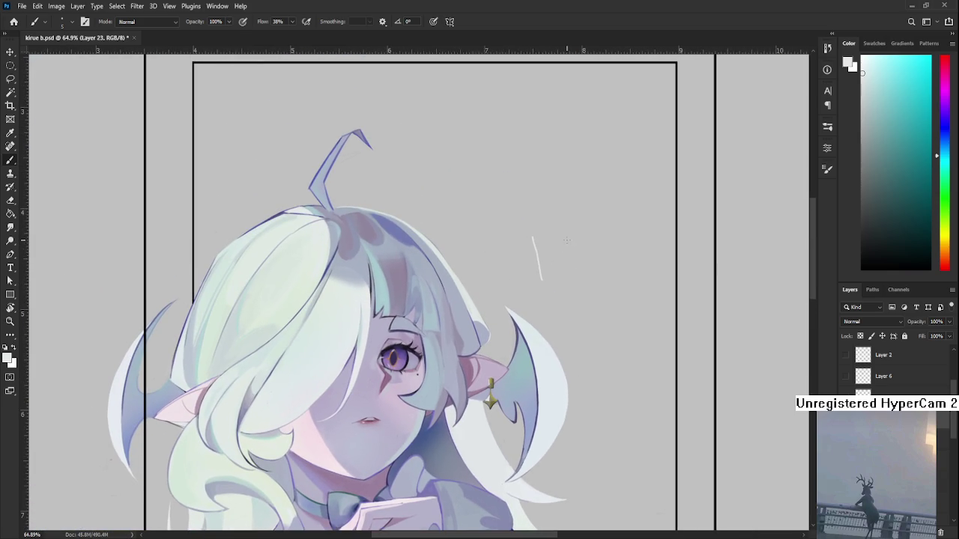
key("ctrl+z")
left_click_drag(508, 258, 511, 290)
mouse_move(545, 258)
left_mouse_down()
mouse_move(547, 277)
mouse_move(622, 234)
mouse_move(628, 262)
mouse_move(645, 263)
left_mouse_up()
Write ME above DINNER and EAT below it in white
mouse_move(539, 235)
left_mouse_down()
mouse_move(546, 224)
mouse_move(574, 228)
left_mouse_up()
mouse_move(569, 213)
left_mouse_down()
mouse_move(588, 205)
mouse_move(590, 217)
left_mouse_up()
left_click_drag(572, 231, 589, 226)
mouse_move(557, 289)
left_mouse_down()
mouse_move(556, 309)
mouse_move(570, 282)
mouse_move(569, 305)
left_mouse_up()
left_click_drag(574, 308, 588, 297)
mouse_move(596, 284)
left_mouse_down()
mouse_move(598, 303)
mouse_move(603, 279)
left_mouse_up()
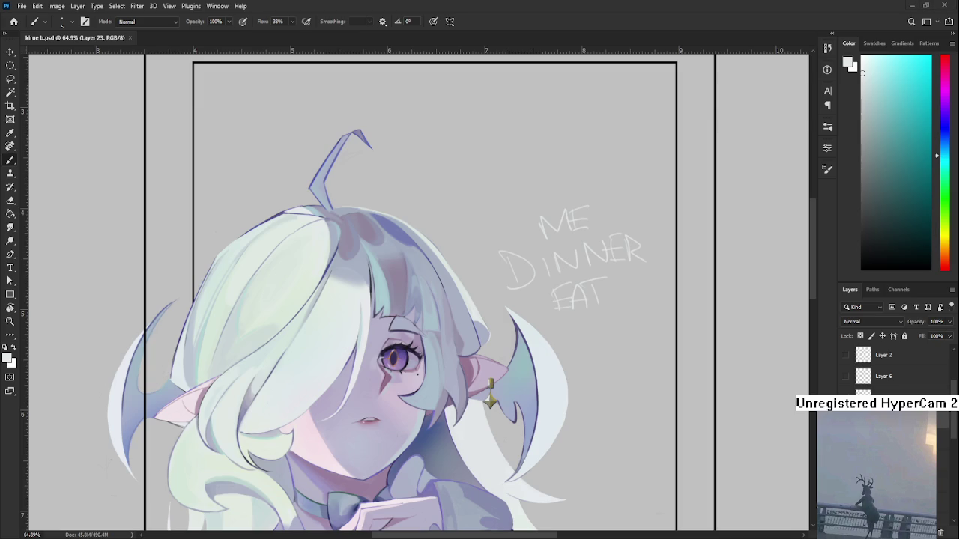
Lasso the 'ME DINNER EAT' scribble beside the girl's head, delete it, and deselect
left_click_drag(541, 305, 454, 384)
scroll(433, 322, "up", 2)
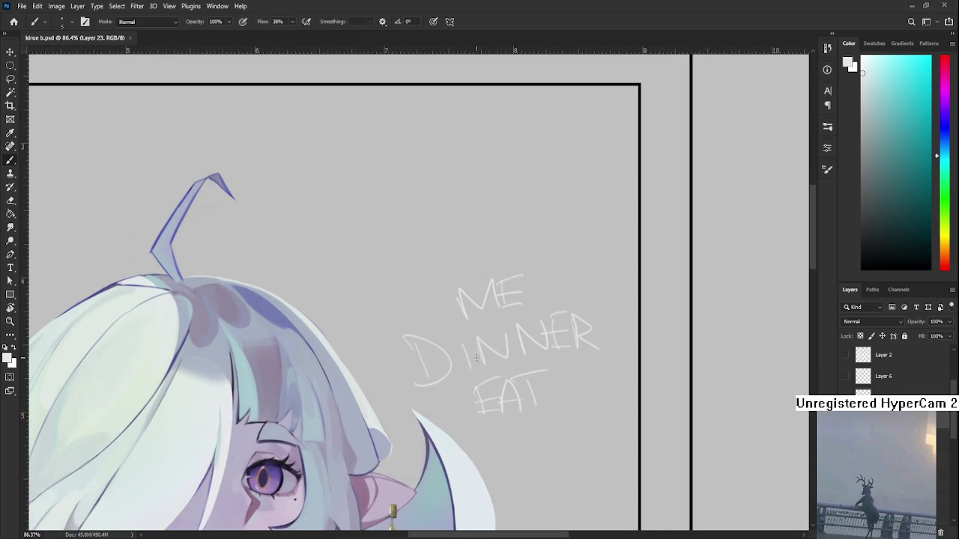
key("l")
mouse_move(494, 436)
left_mouse_down()
mouse_move(337, 349)
mouse_move(491, 434)
mouse_move(607, 342)
mouse_move(634, 234)
left_mouse_up()
key("Delete")
key("ctrl+d")
scroll(529, 443, "down", 1)
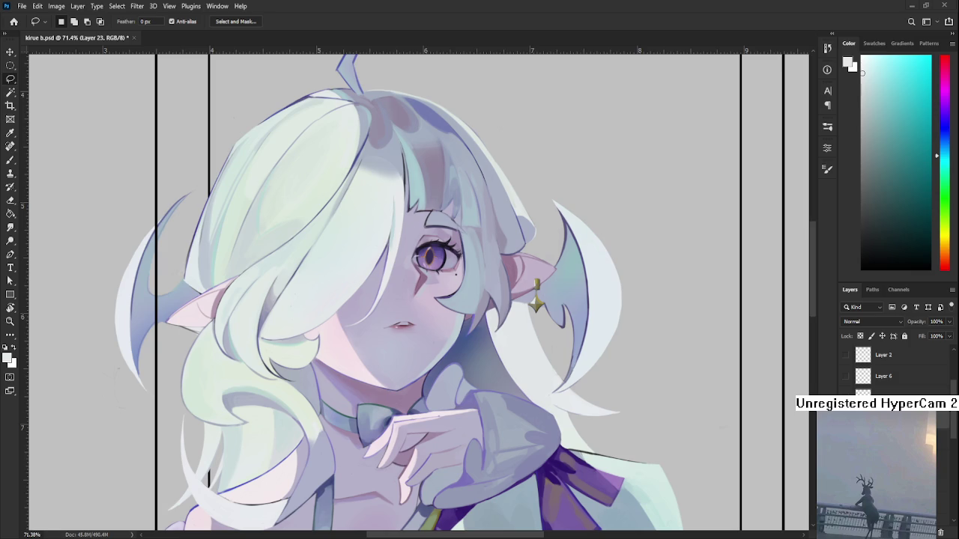
scroll(451, 317, "down", 2)
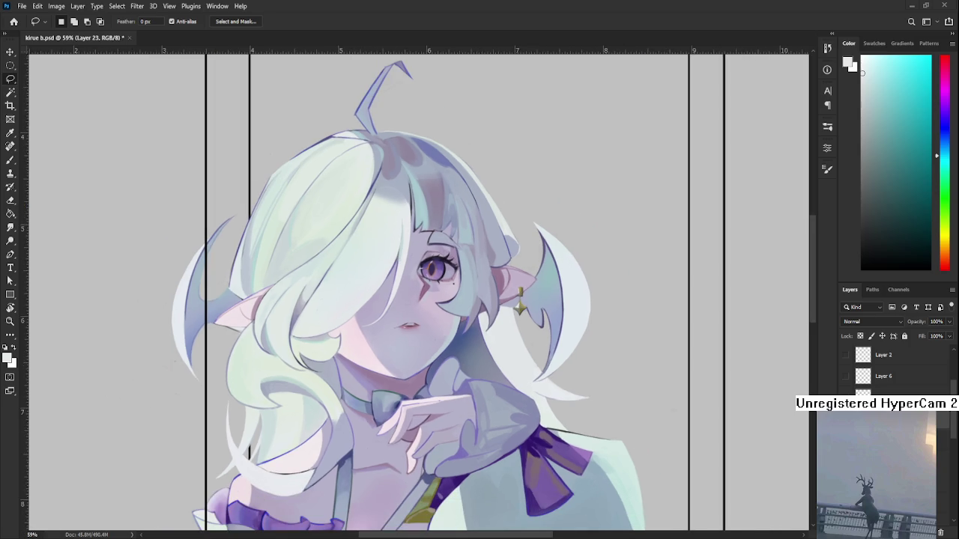